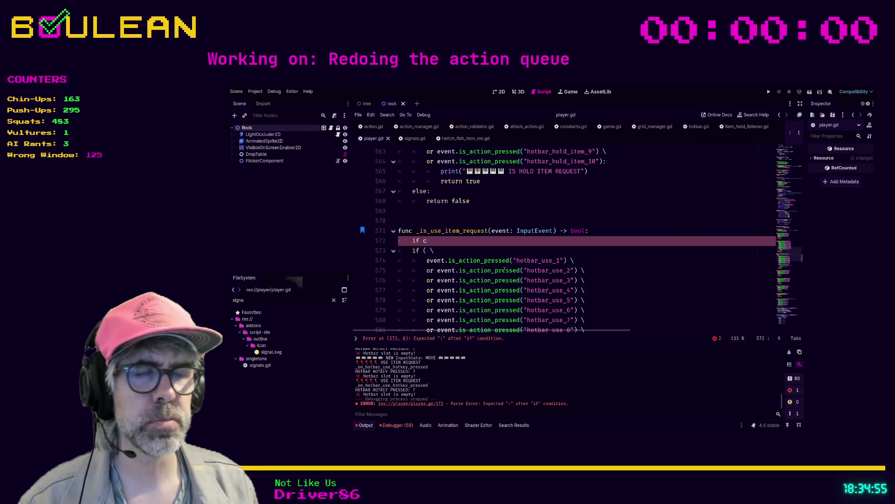
- Delete the stray "if c" line from _is_use_item_request in player.gd
key(shift+Home)
key(shift+Home)
key(BackSpace)
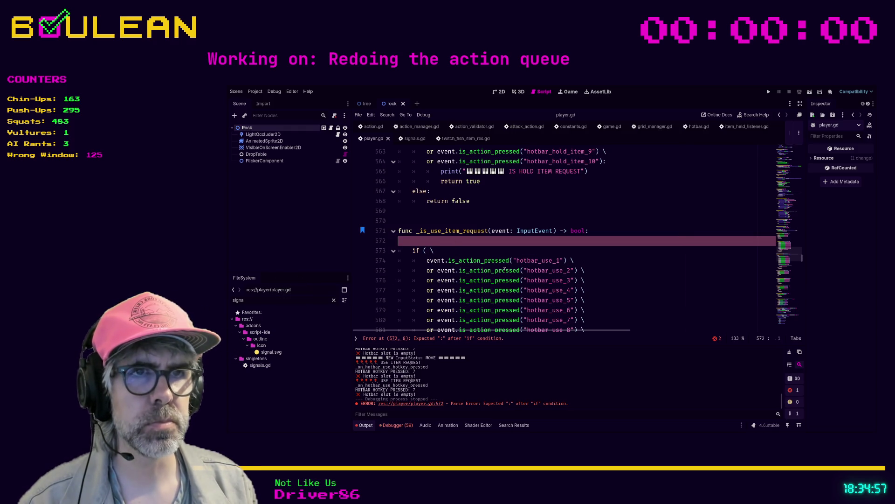
key(BackSpace)
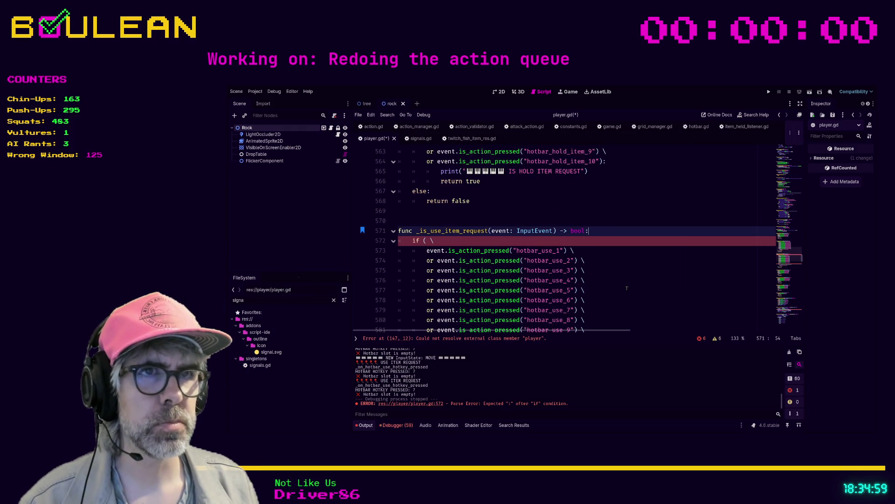
scroll(627, 288, down, 1)
scroll(627, 288, down, 1)
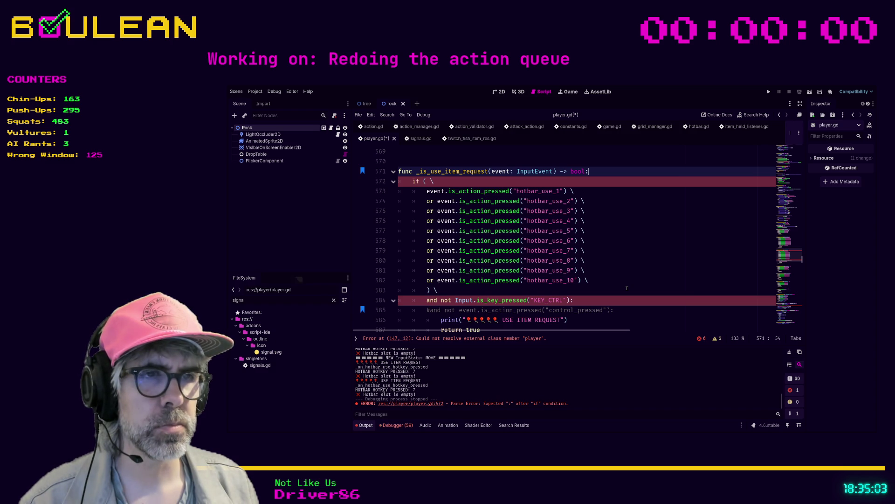
scroll(627, 288, down, 1)
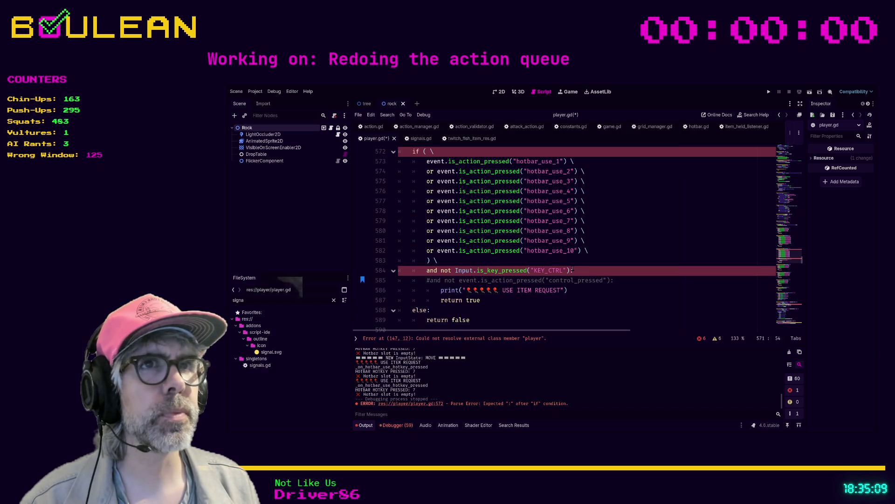
scroll(578, 270, up, 1)
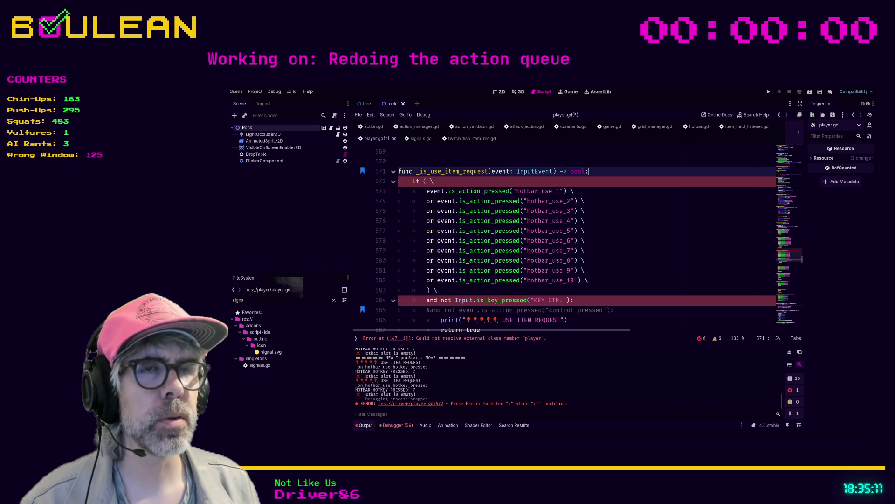
key(Down)
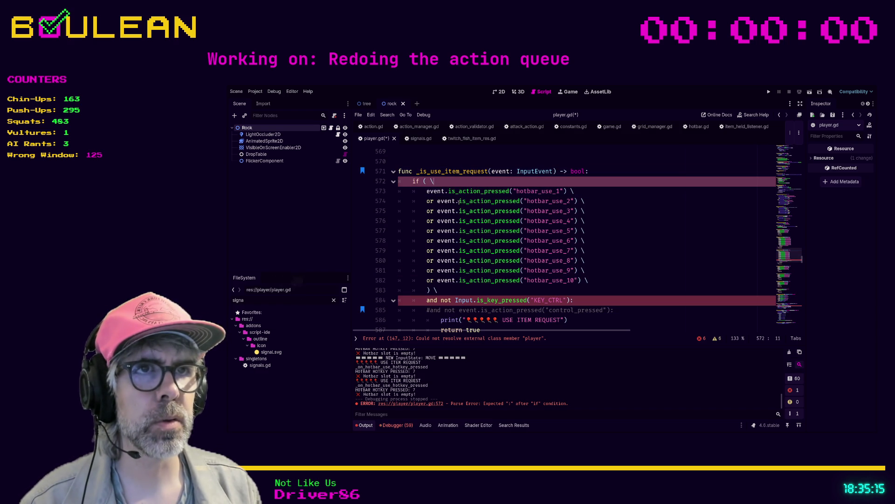
key(Down)
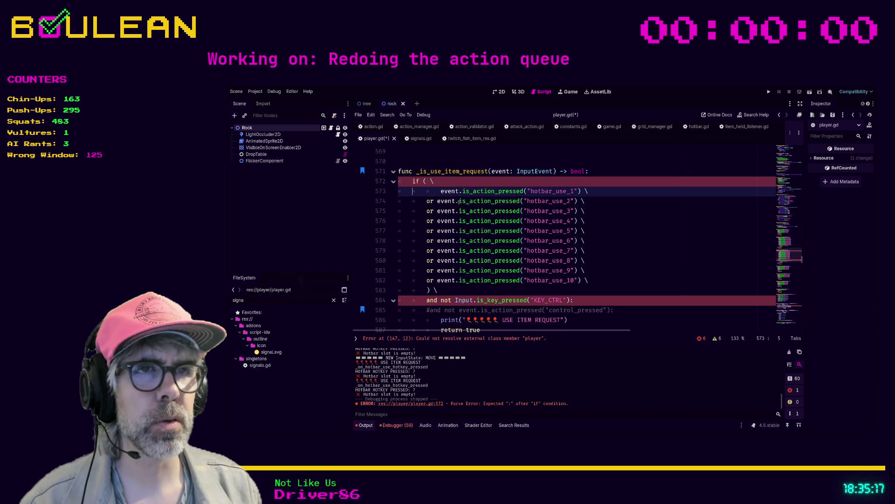
key(Up)
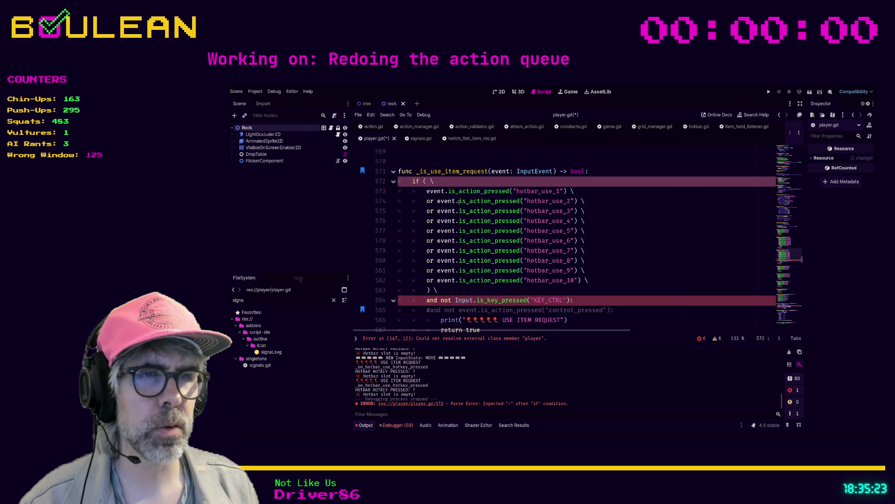
- Comment out lines 572–587 with Ctrl+K, then uncomment them again
scroll(590, 305, down, 1)
mouse_move(485, 299)
mouse_down()
mouse_move(420, 250)
mouse_move(389, 154)
mouse_up()
key(ctrl+k)
scroll(429, 221, up, 1)
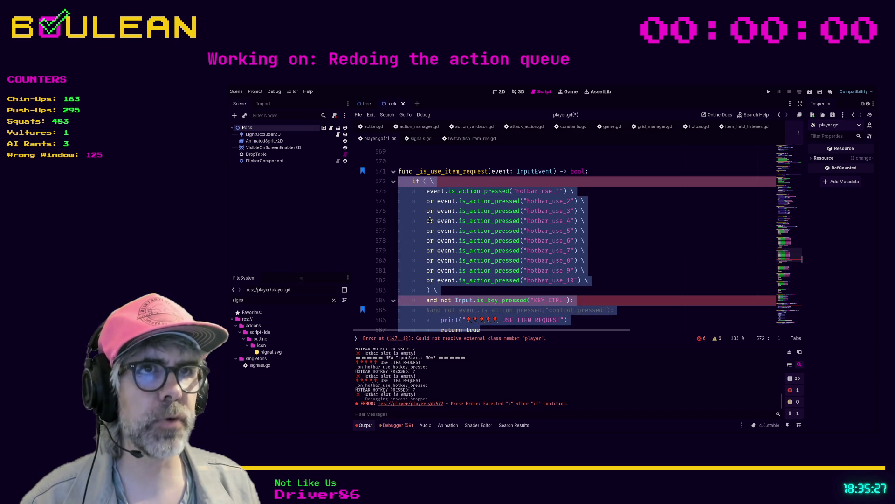
key(ctrl+k)
click(510, 292)
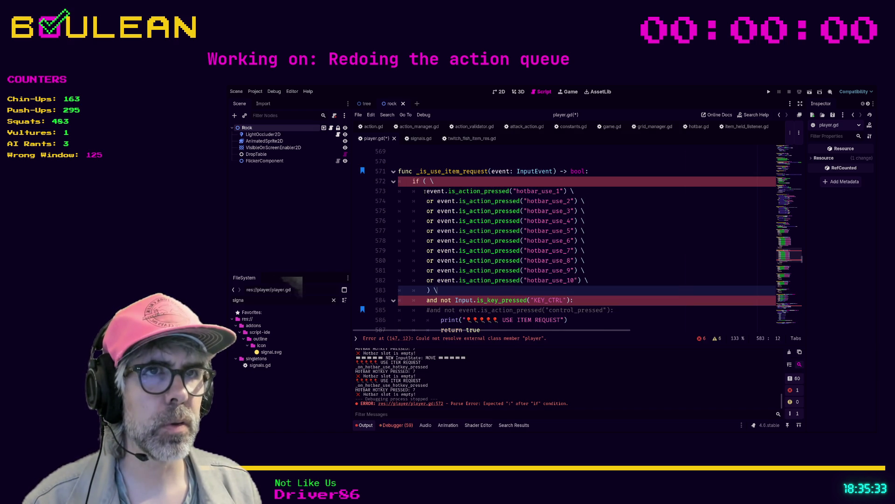
- Join the hotbar_use_1 line onto "if (" so it reads if (event.is_action_pressed
click(427, 191)
key(BackSpace)
key(BackSpace)
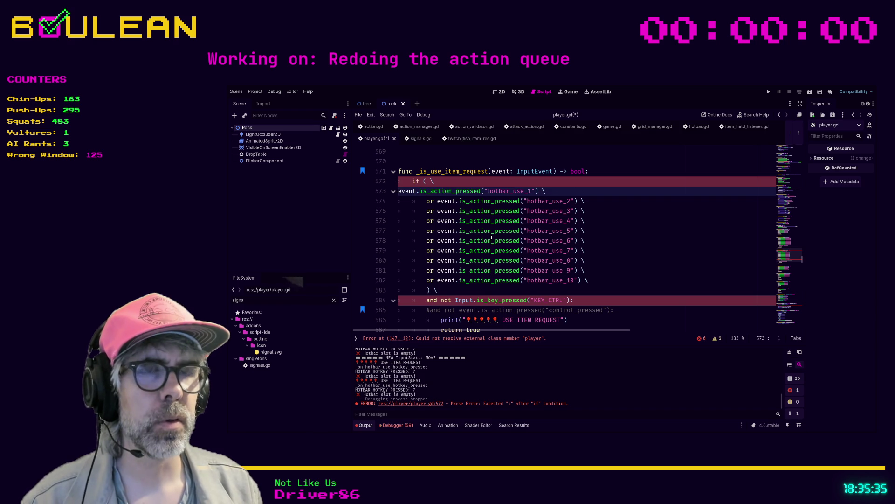
key(BackSpace)
key(BackSpace)
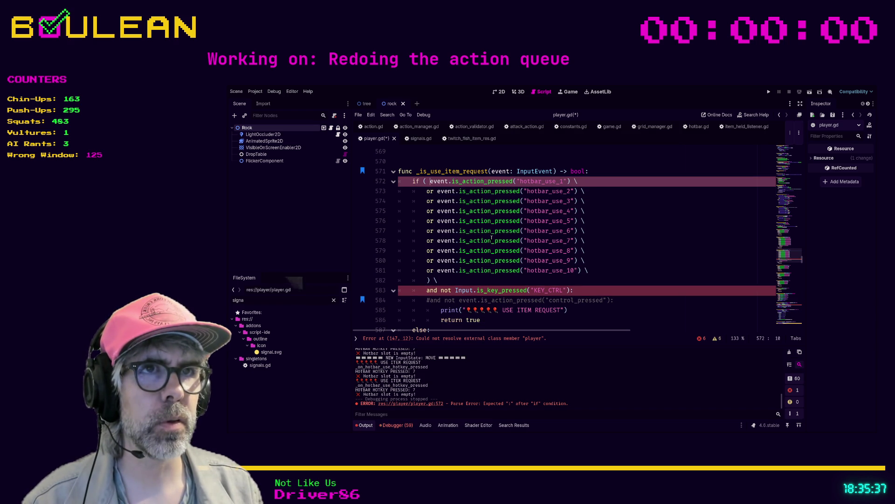
key(BackSpace)
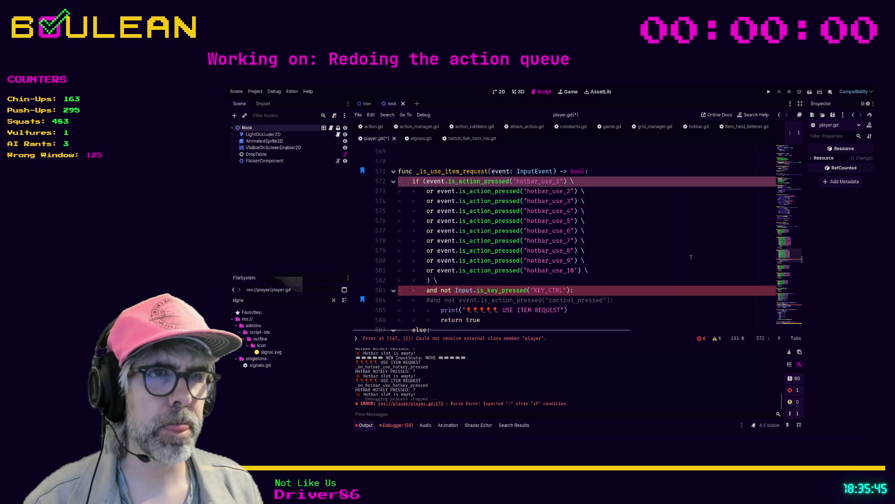
- Try commenting out the closing condition lines 582–584, then partly uncomment them
scroll(691, 257, down, 1)
scroll(691, 257, up, 1)
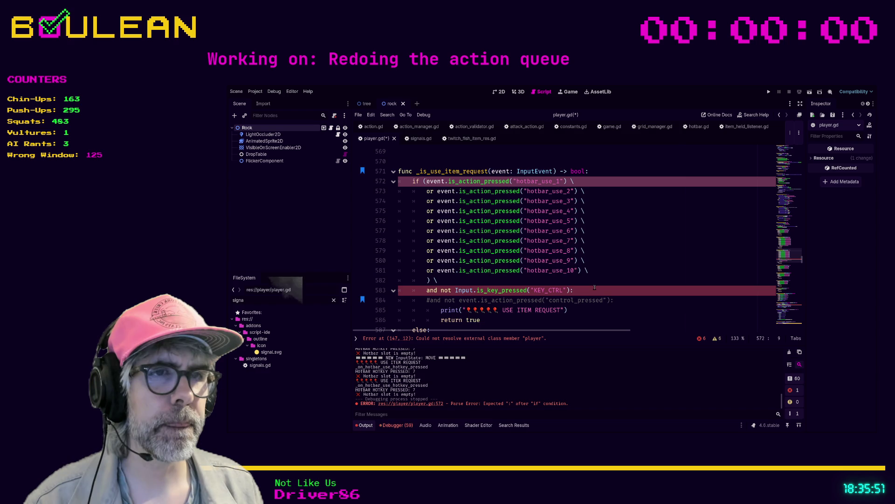
scroll(587, 287, down, 1)
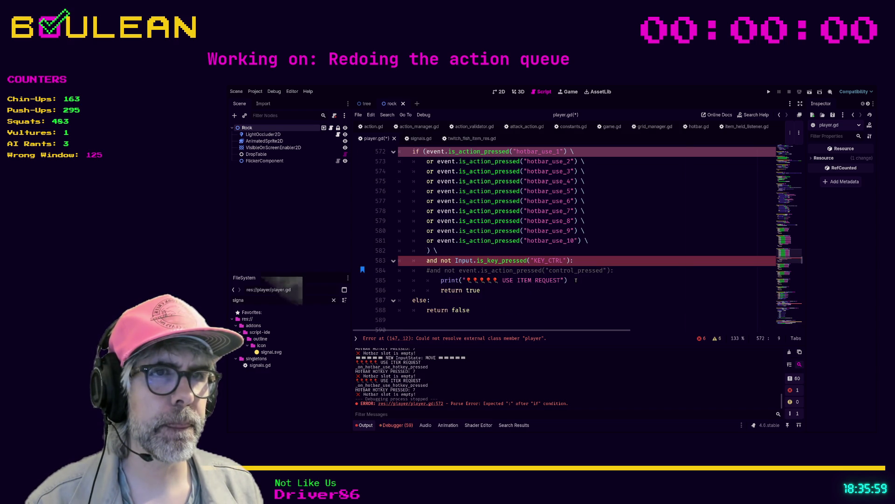
drag(615, 270, 433, 250)
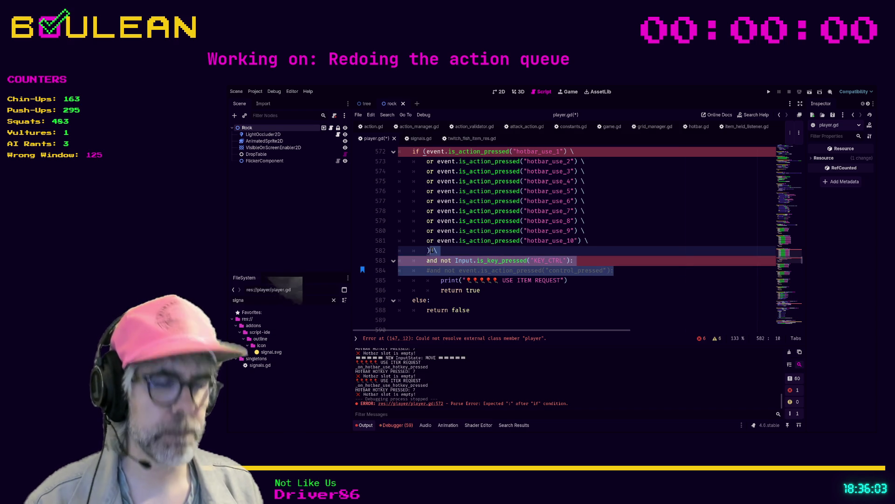
key(ctrl+k)
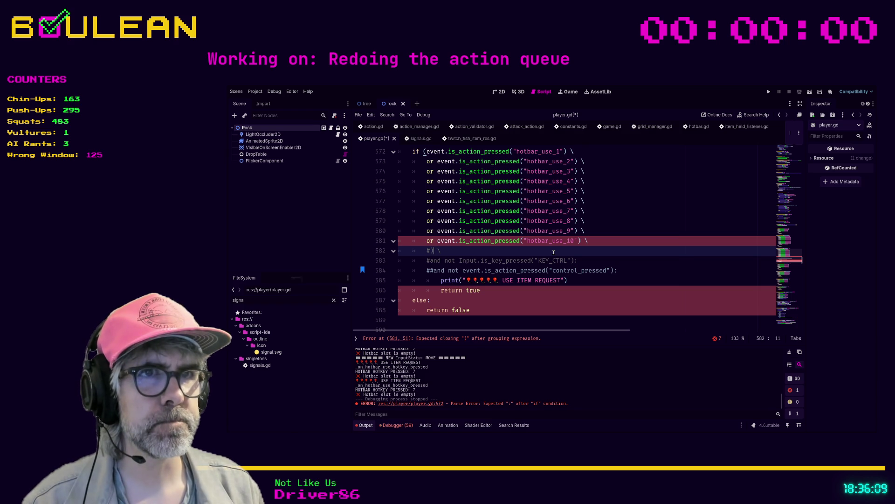
key(ctrl+k)
text(:#)
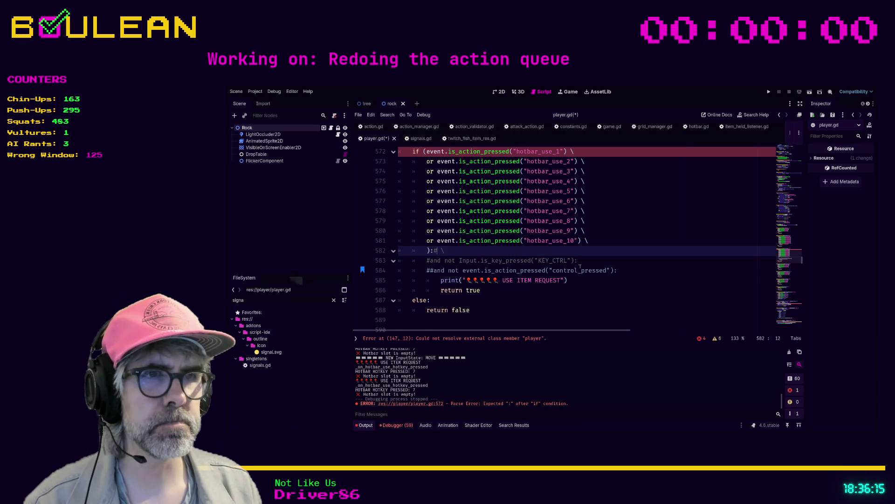
scroll(580, 267, up, 1)
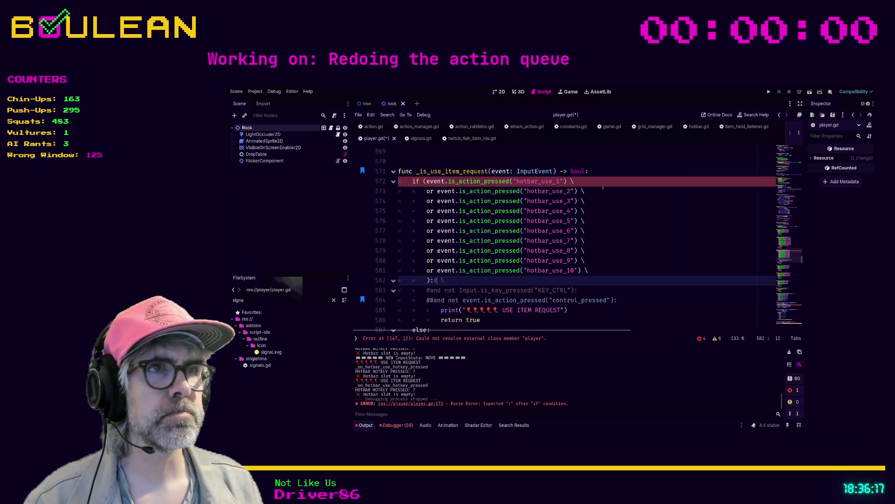
scroll(615, 205, down, 2)
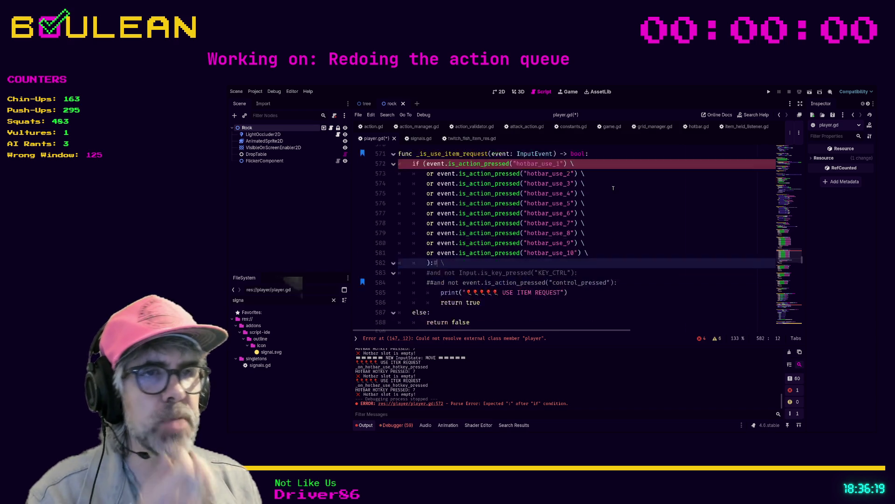
- Restore the original KEY_CTRL condition lines and save player.gd
click(621, 217)
key(ctrl+z)
key(ctrl+z)
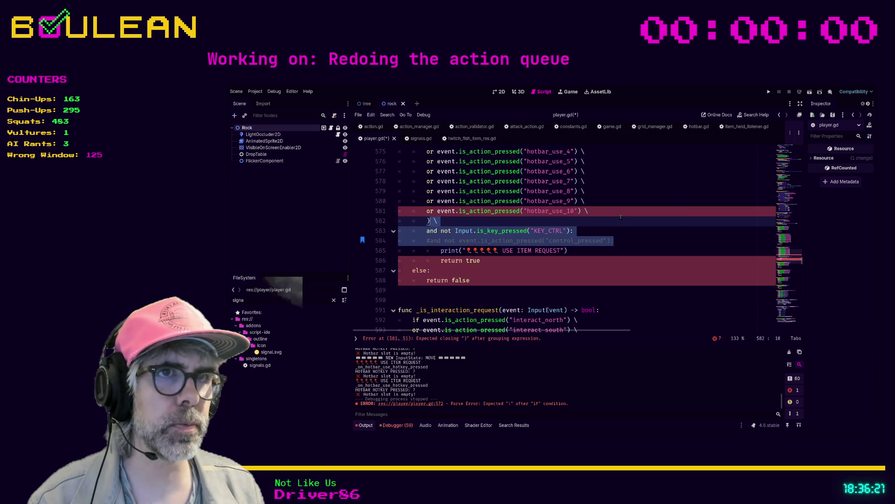
click(619, 221)
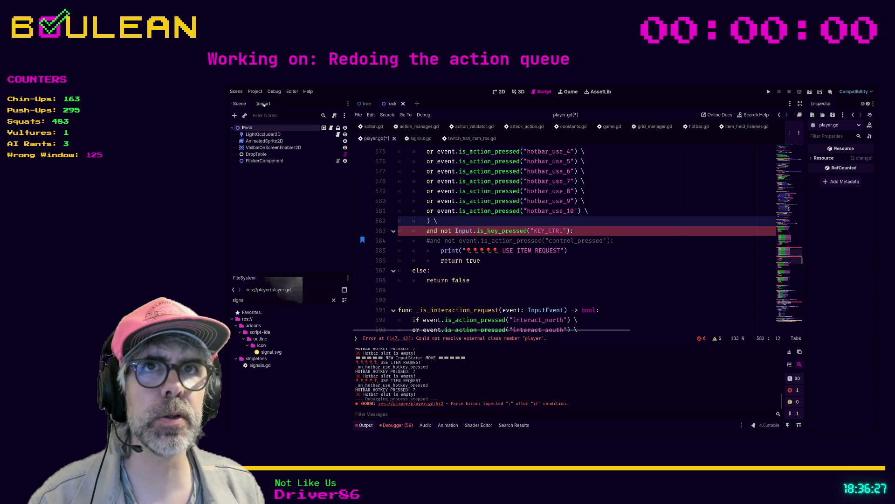
key(ctrl+s)
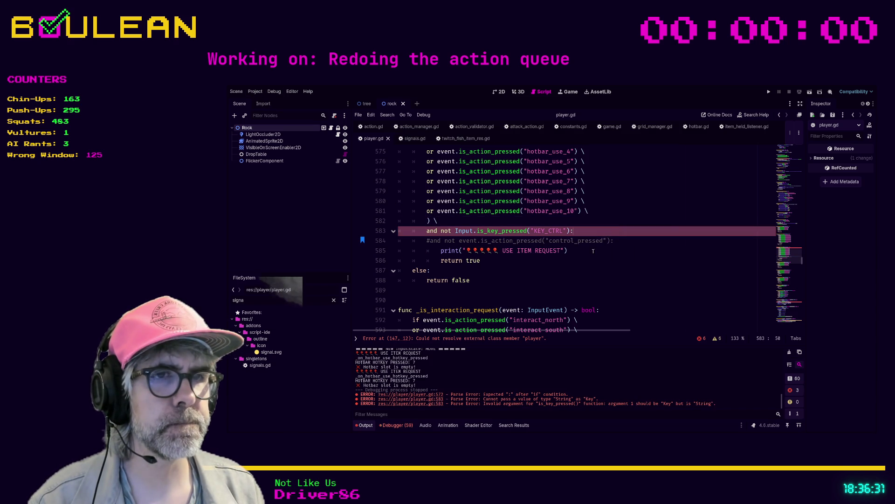
- Inspect the line 147 error by commenting out and restoring the Global.player assignment
click(510, 341)
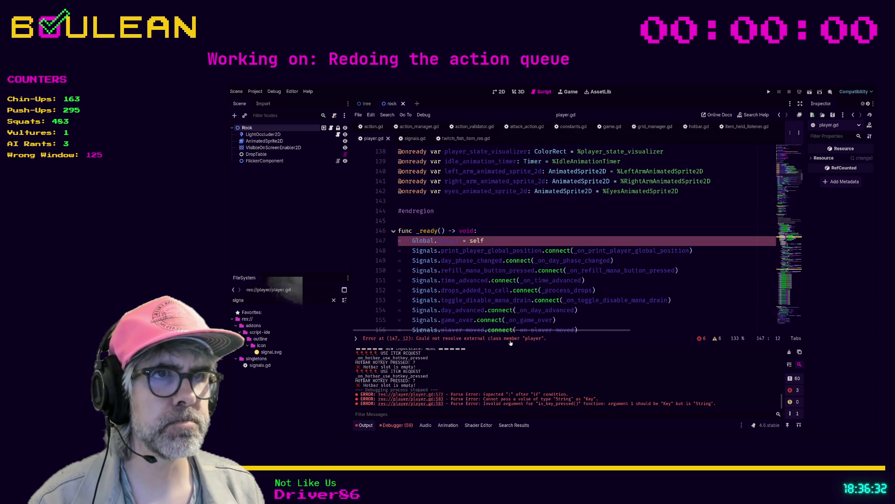
click(513, 241)
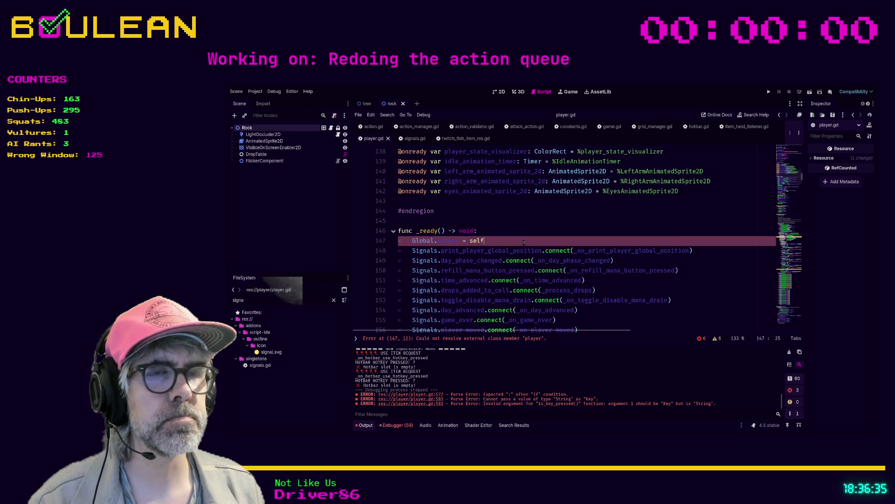
key(ctrl+k)
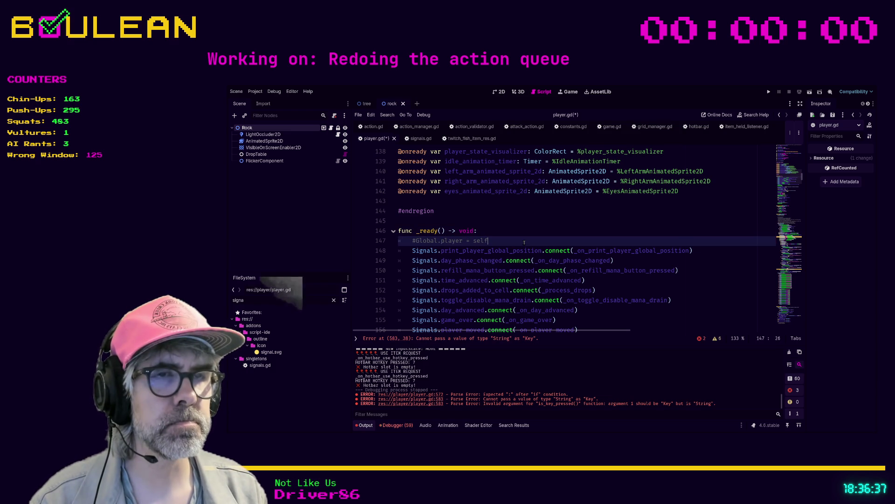
key(ctrl+k)
- Remove the quotes around KEY_CTRL on line 583 and save player.gd
click(450, 338)
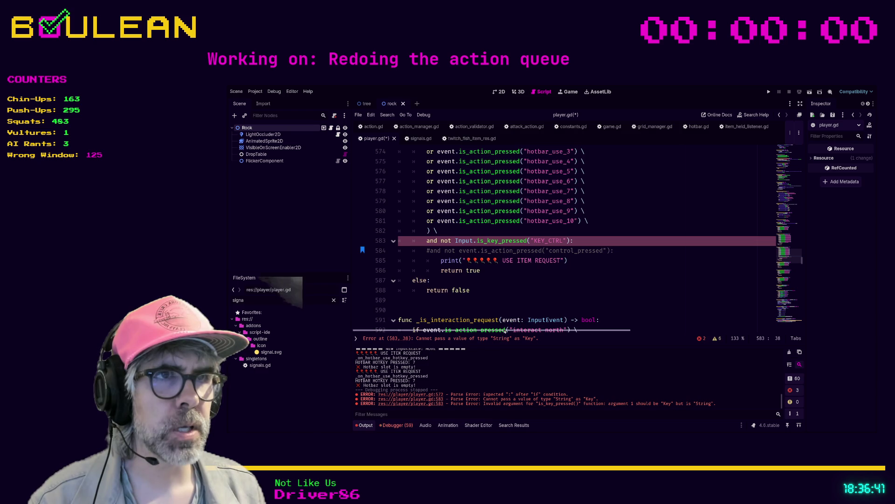
click(567, 240)
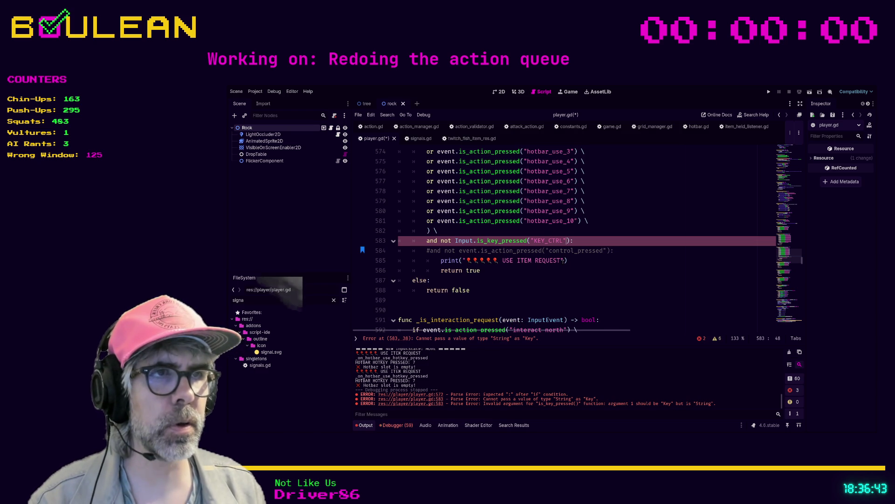
key(BackSpace)
click(535, 240)
key(BackSpace)
click(613, 274)
key(ctrl+s)
scroll(584, 276, up, 2)
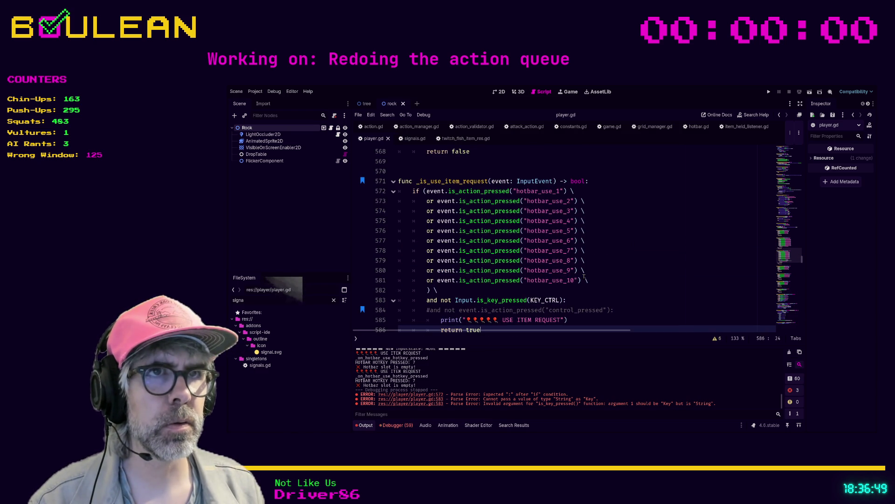
click(583, 273)
- Run the project and press 1 to check that a hotbar use request is logged
key(F5)
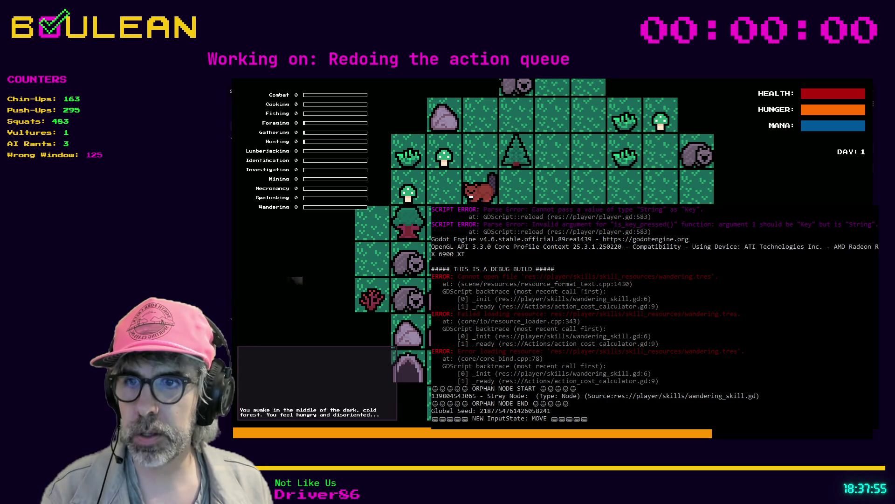
key(1)
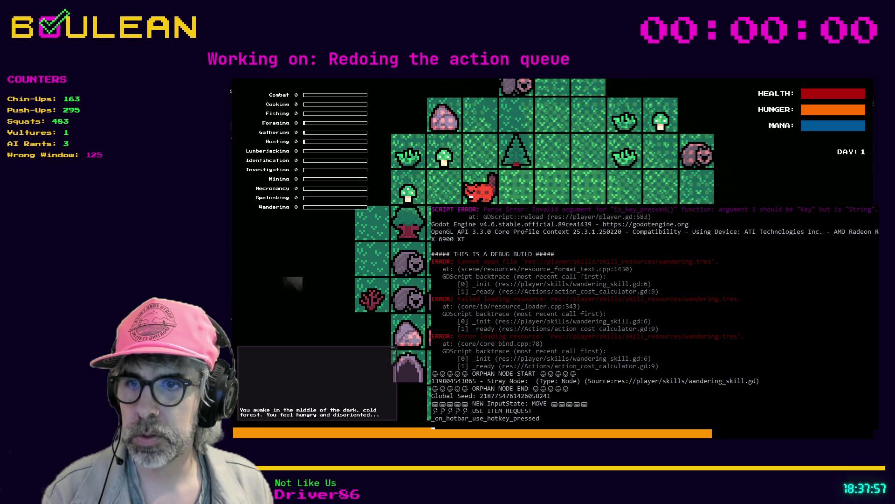
- Test hotbar slots 1 through 4 in the running game
key(1)
key(2)
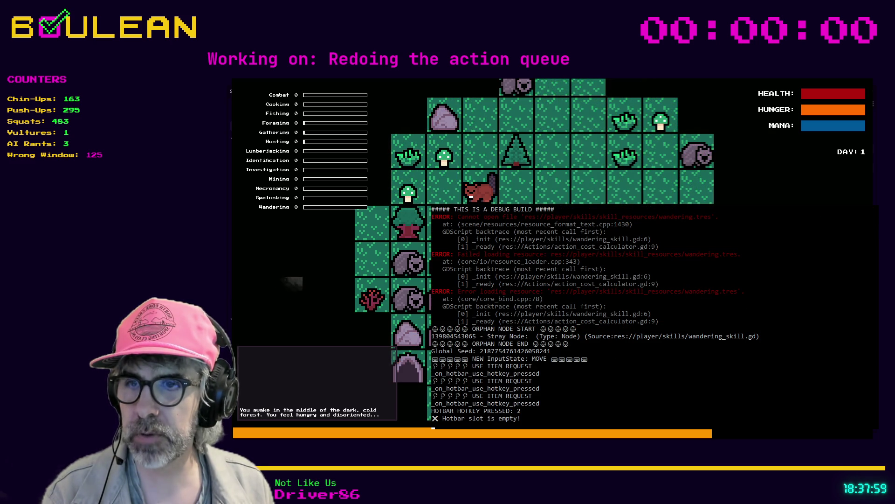
key(2)
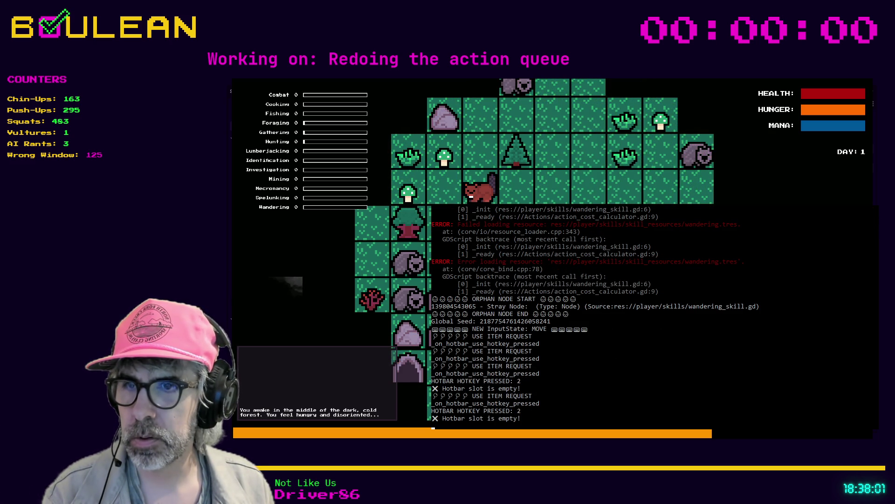
key(3)
key(4)
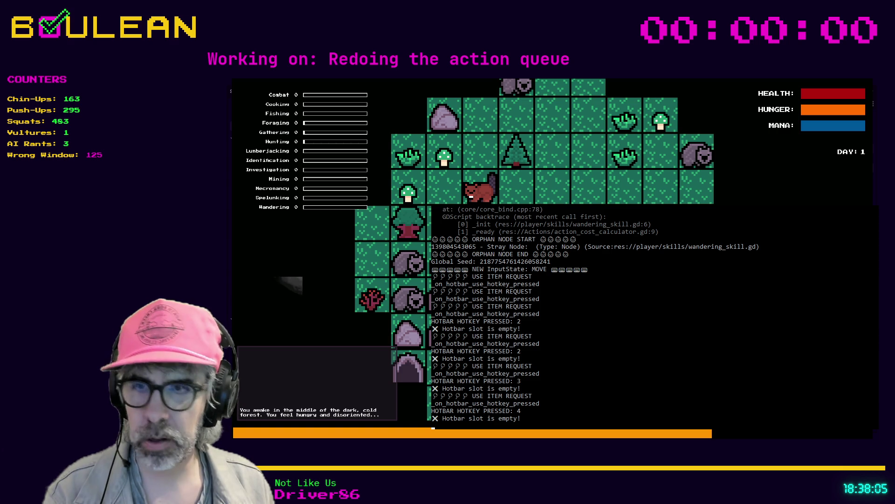
- Switch to interact mode and try hotbar slots 4 through 9 and back to 6
key(e)
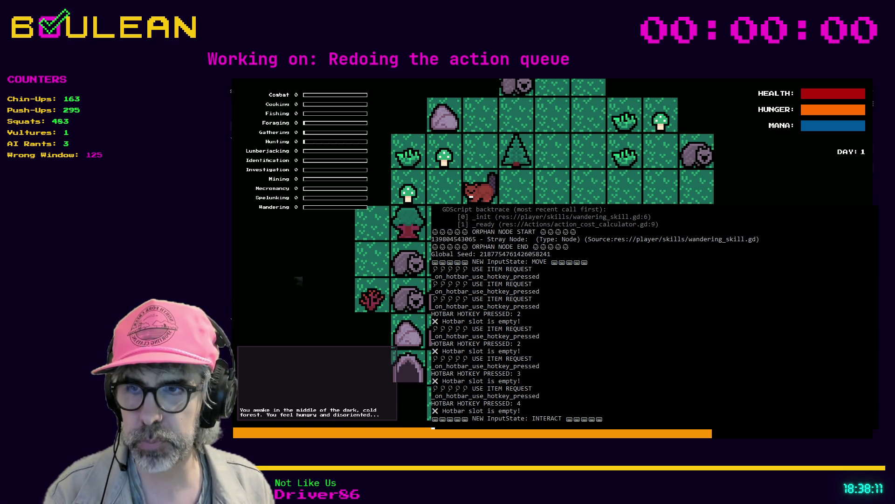
key(4)
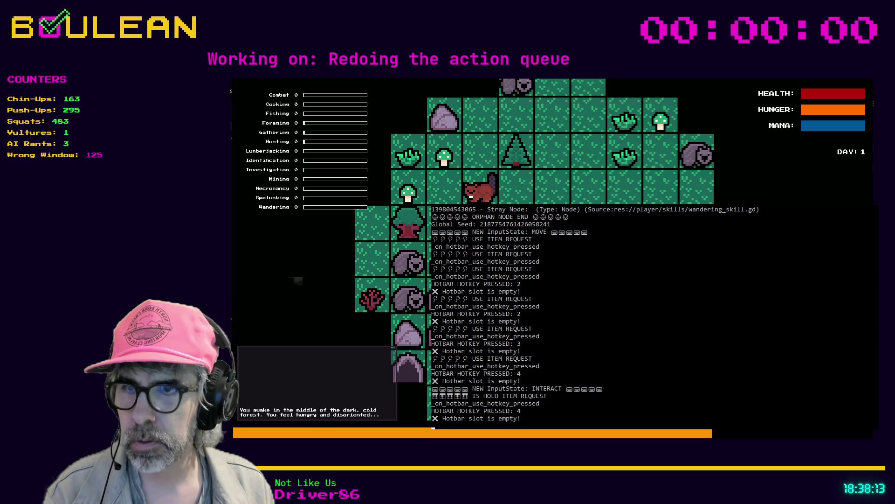
key(5)
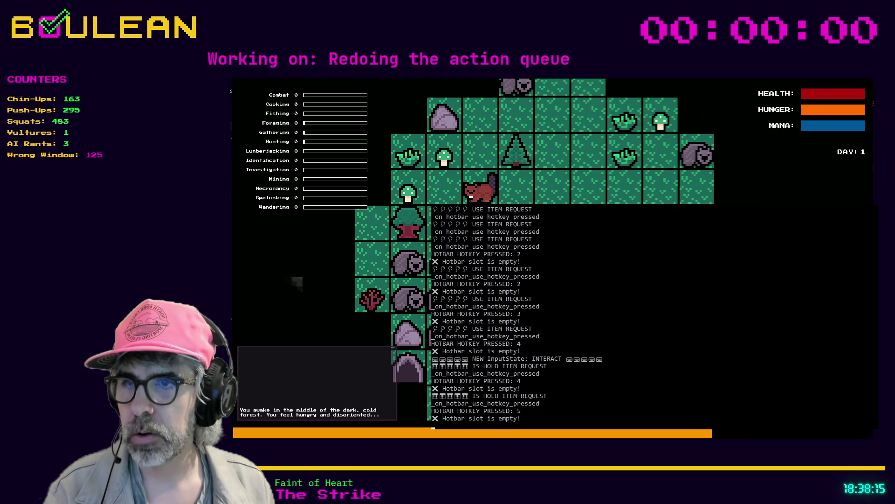
key(6)
key(7)
key(8)
key(9)
key(9)
key(8)
key(7)
key(6)
key(6)
key(6)
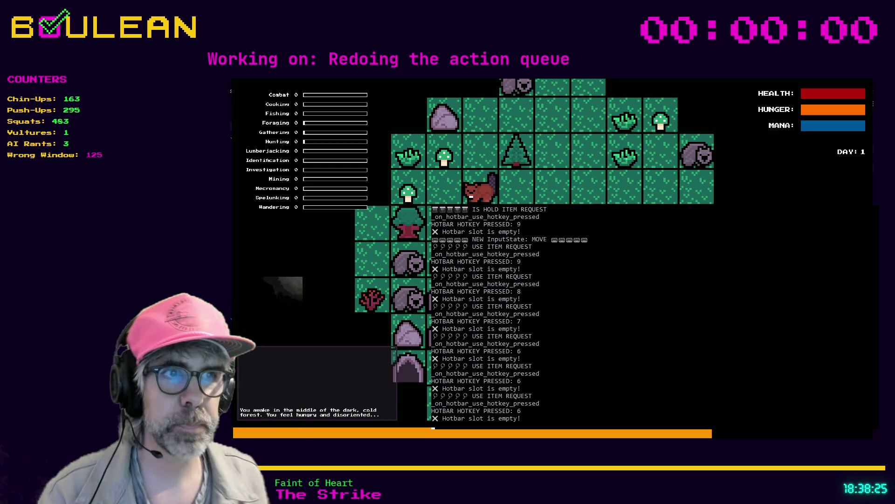
- Move a tile, attack the beaver twice, hide the debug console, and stop the game with F8
key(Return)
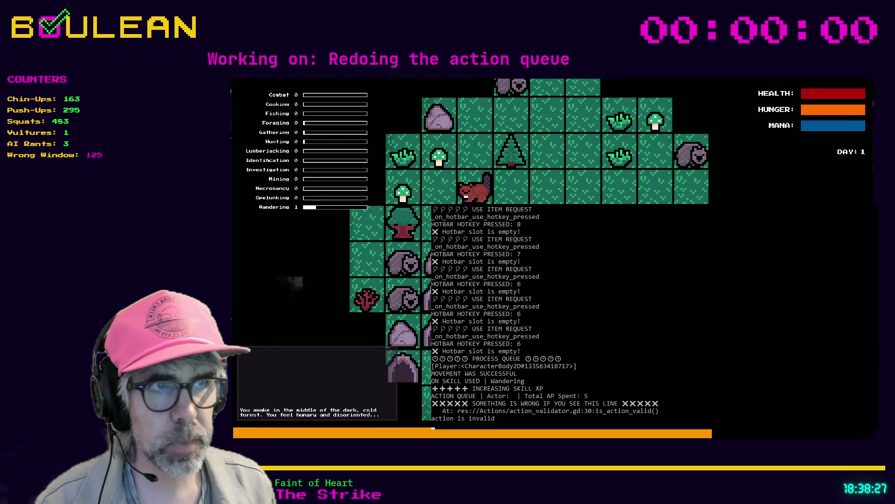
key(Tab)
key(Tab)
key(Left)
key(Tab)
key(Tab)
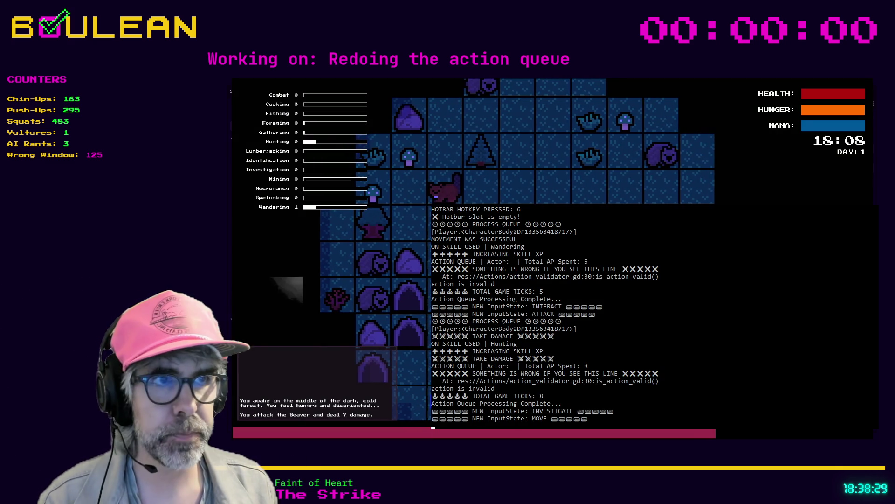
key(Tab)
key(Tab)
key(Left)
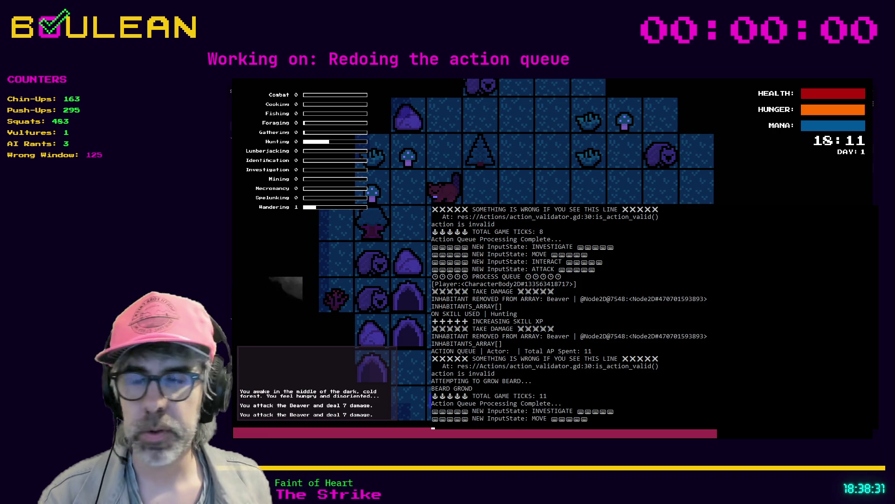
scroll(552, 252, up, 3)
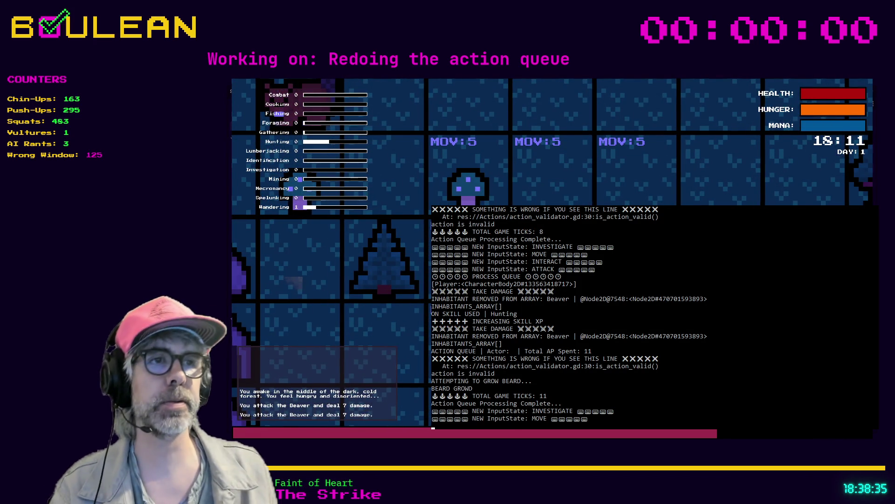
key(1)
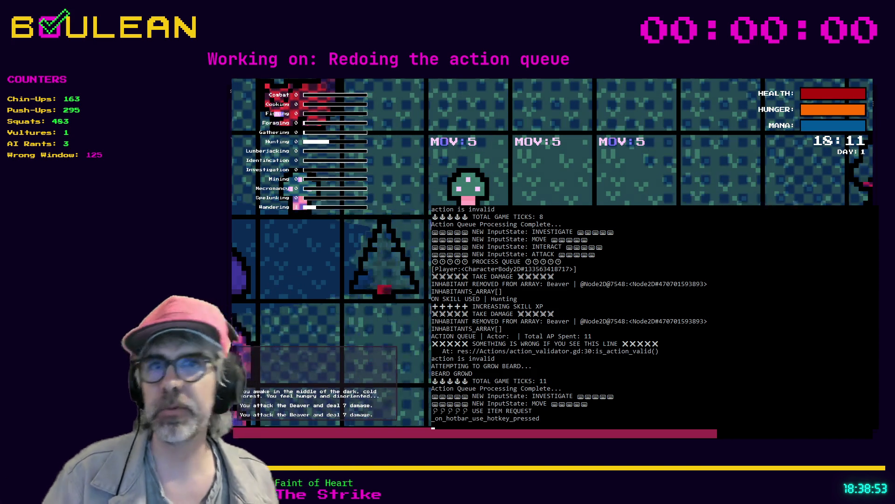
click(313, 325)
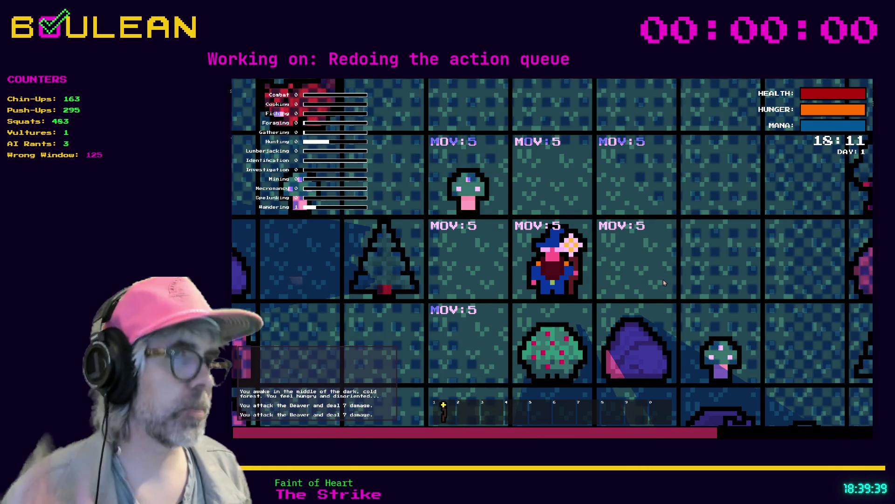
key(F8)
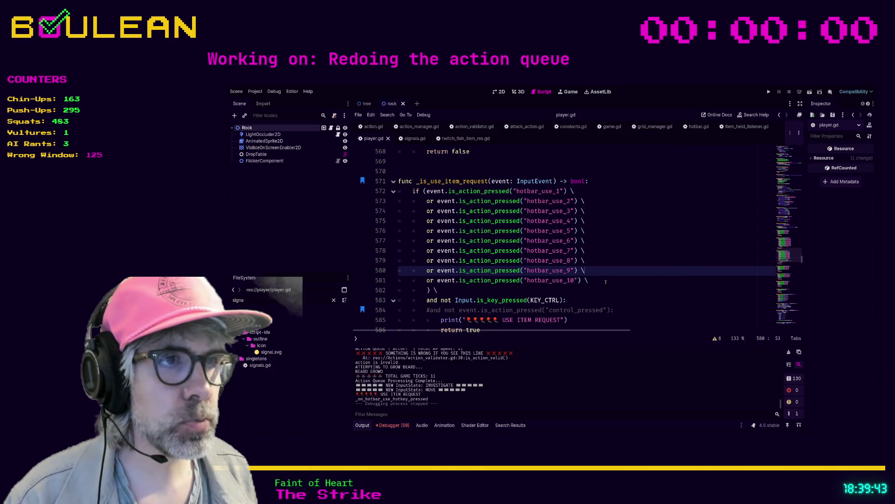
scroll(605, 282, down, 2)
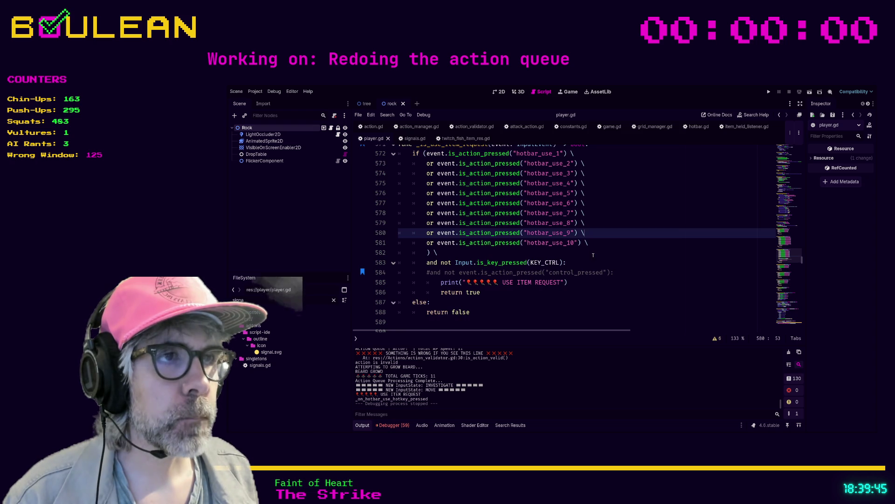
scroll(594, 255, up, 1)
key(Down)
key(Down)
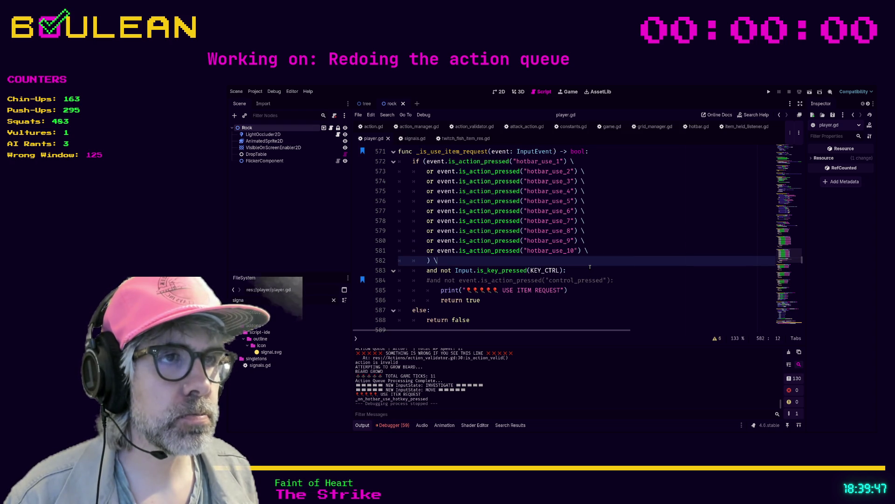
scroll(590, 266, up, 1)
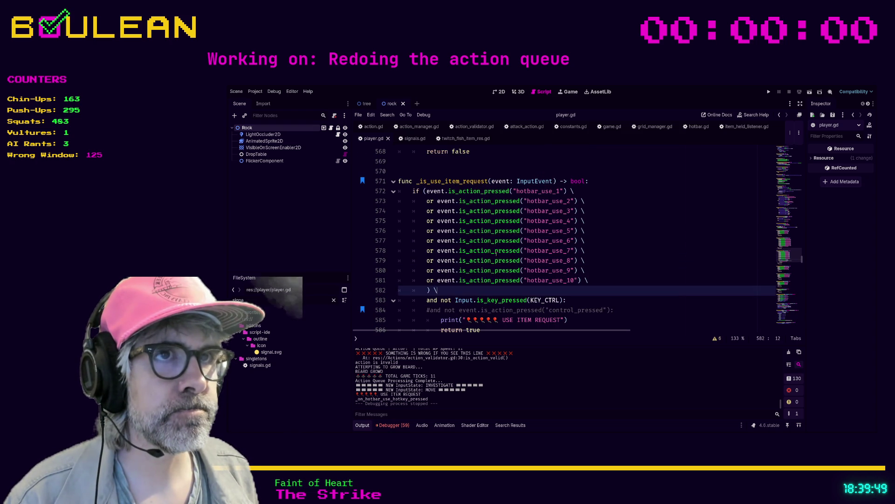
scroll(496, 253, up, 2)
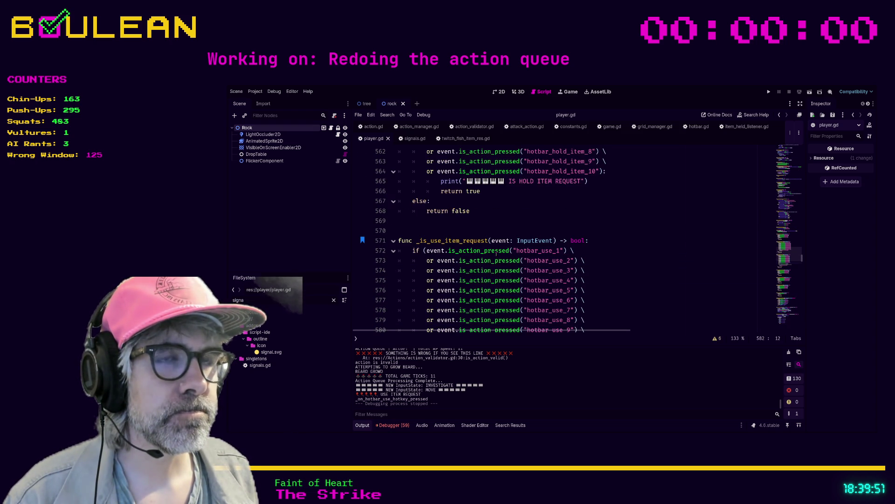
scroll(496, 252, down, 2)
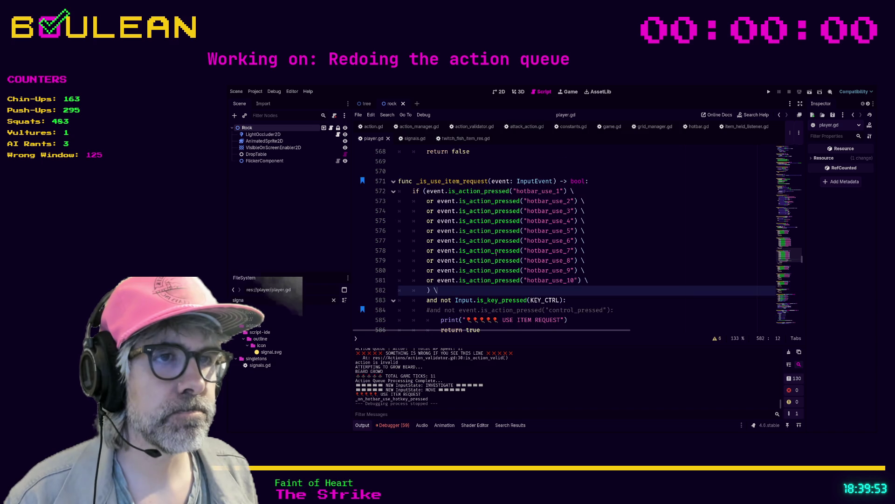
scroll(497, 252, down, 2)
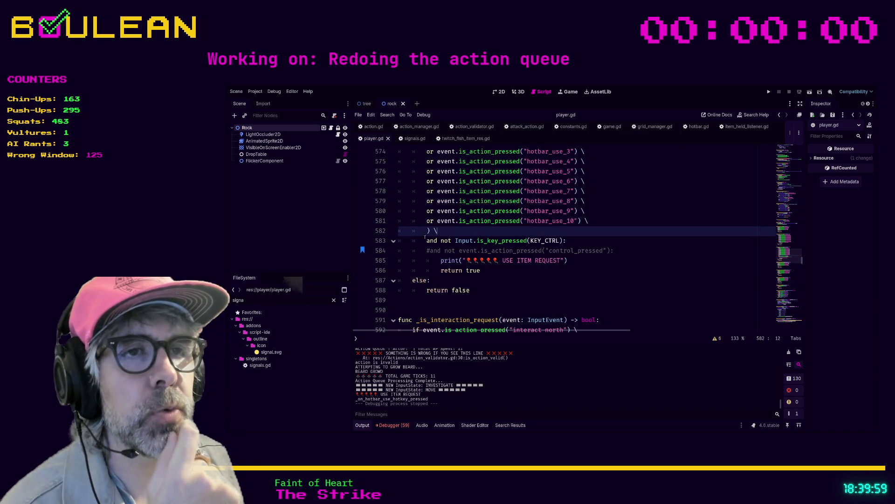
scroll(442, 253, up, 1)
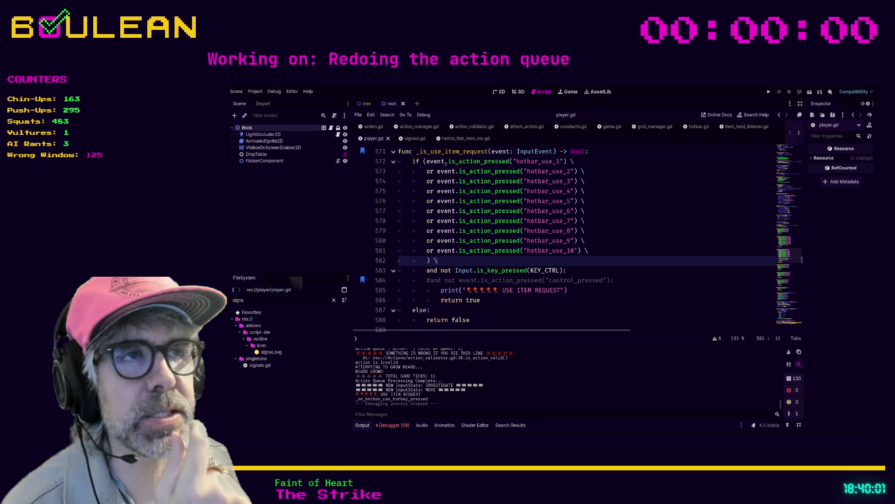
scroll(550, 206, up, 2)
scroll(451, 229, down, 1)
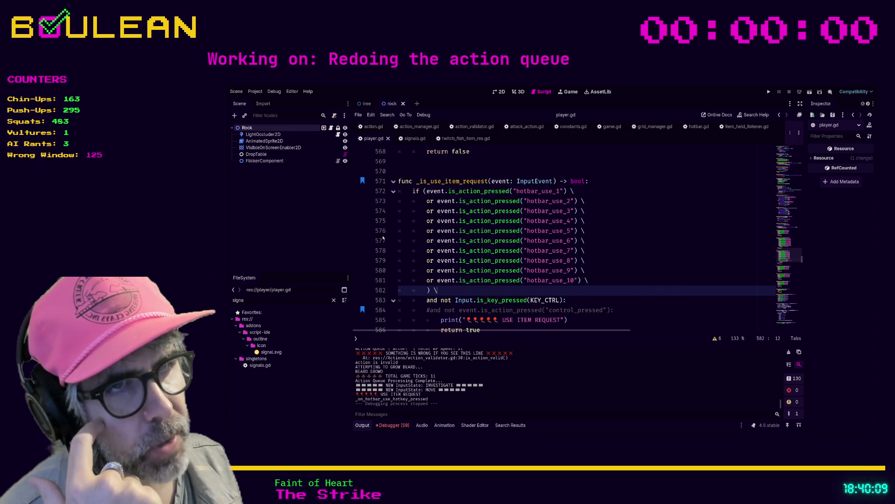
- Delete the '#and not event.is_action_pressed("control_pressed")' line and review lines 572–582
click(638, 313)
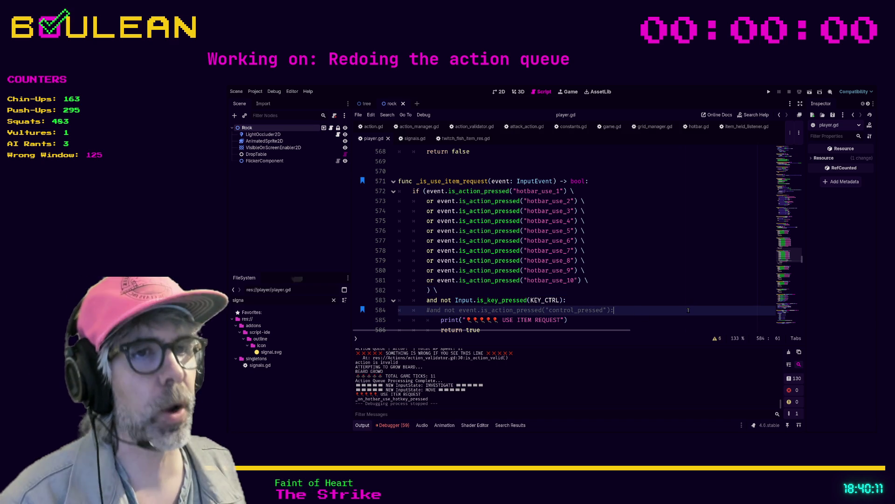
key(shift+Home)
key(shift+Home)
key(BackSpace)
key(BackSpace)
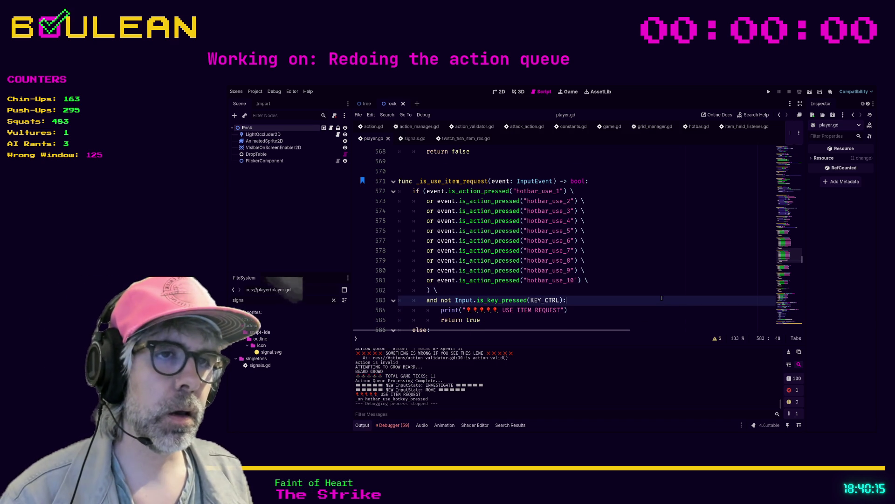
scroll(661, 297, down, 1)
click(615, 279)
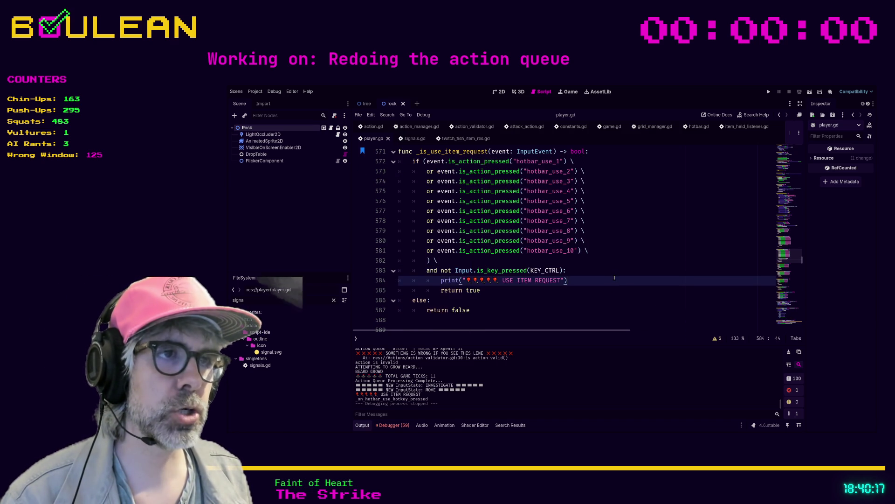
scroll(615, 277, up, 1)
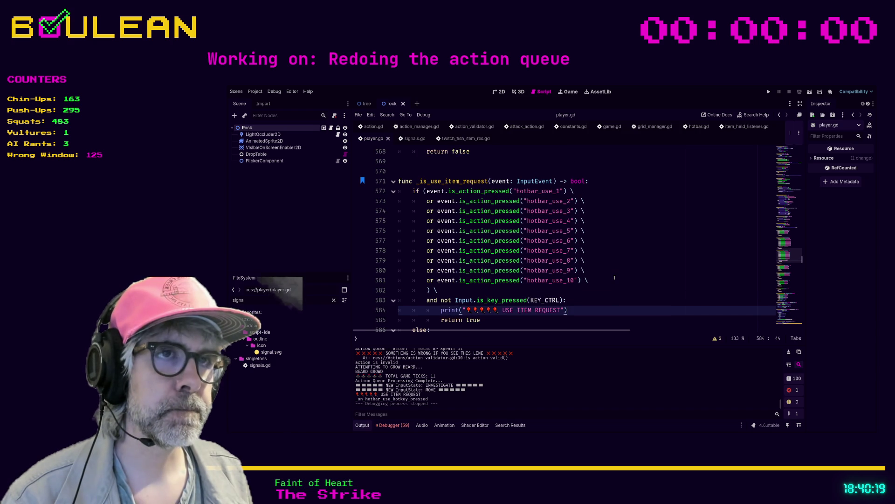
mouse_move(437, 290)
mouse_down()
mouse_move(396, 200)
mouse_move(382, 195)
mouse_up()
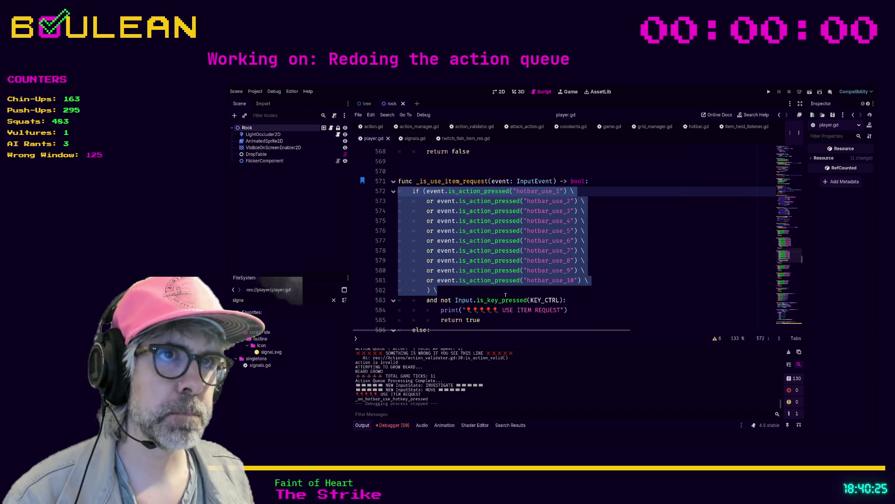
click(581, 303)
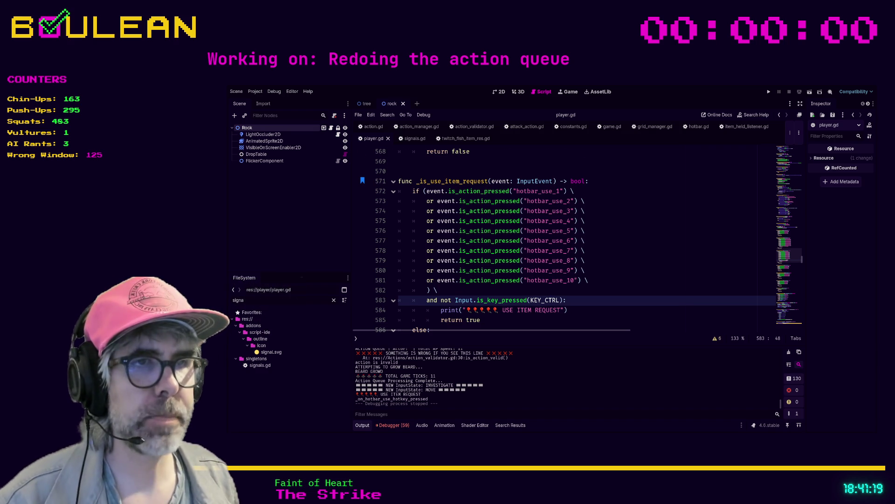
- Save player.gd, filter files by 'signa', then run the game and collect the Blue Mushroom
click(521, 320)
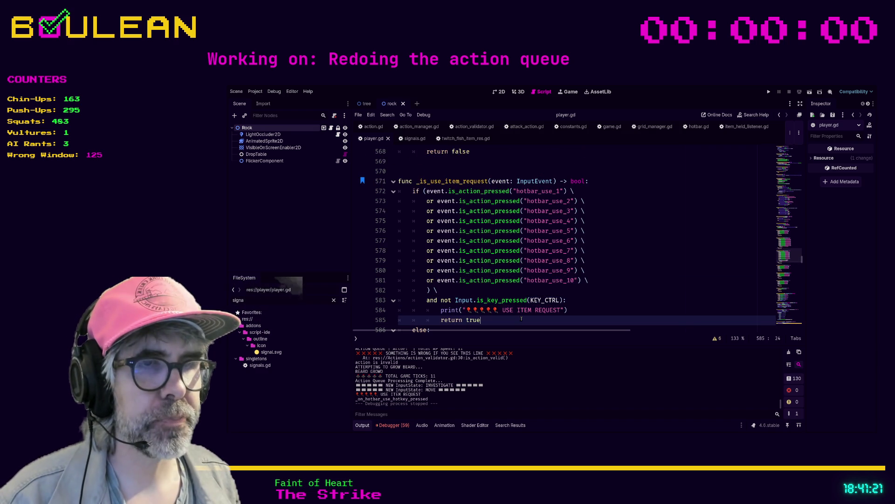
key(ctrl+s)
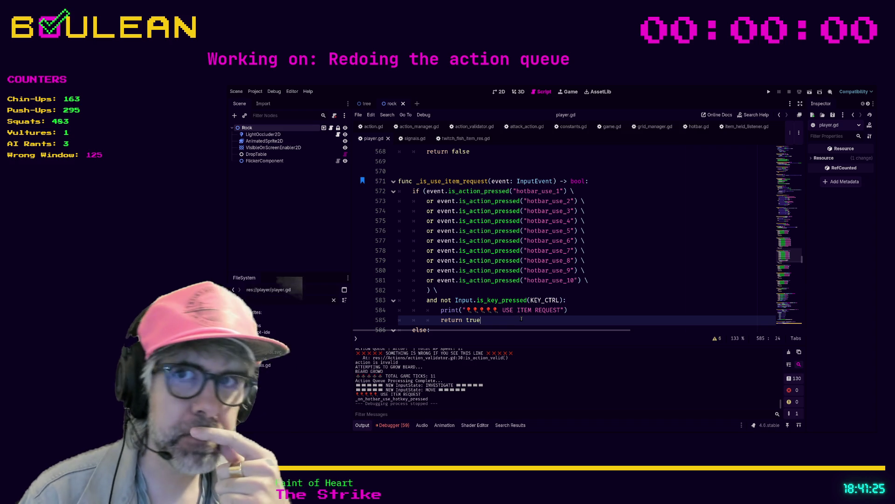
text(signa)
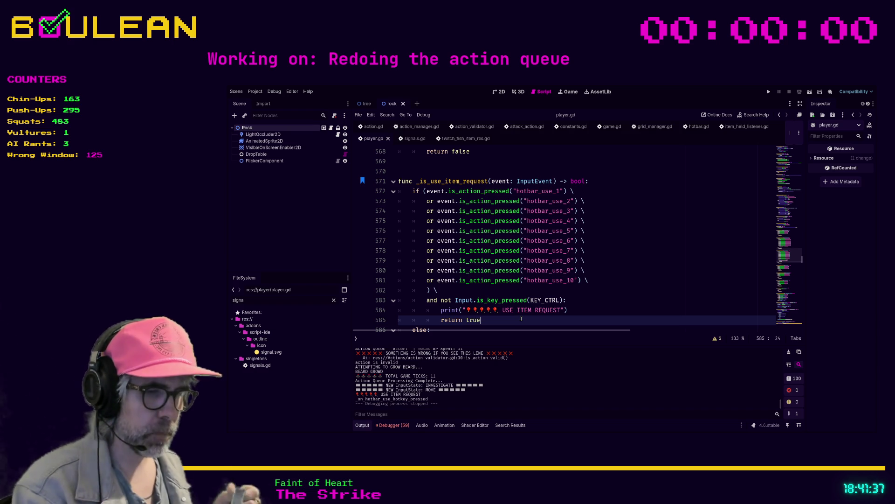
key(F5)
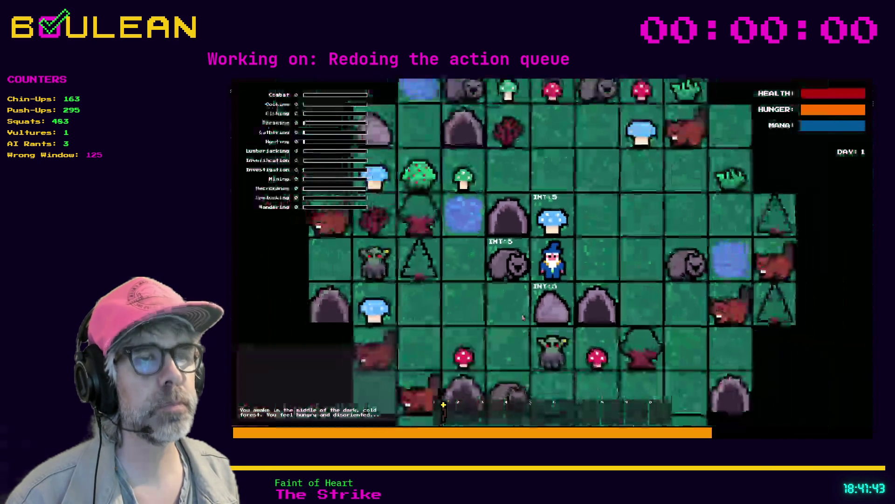
key(Up)
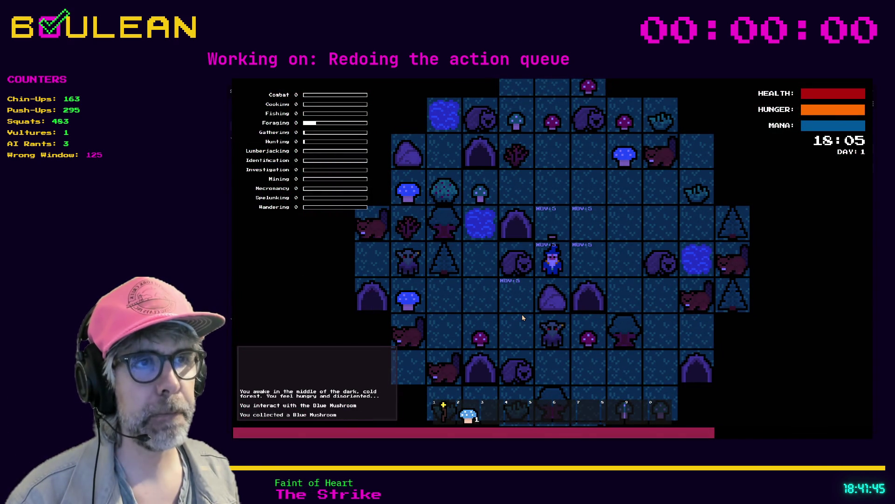
- Move right, drop the Blue Mushroom on the tile above, step onto it to re-collect, then exit drop mode
key(Right)
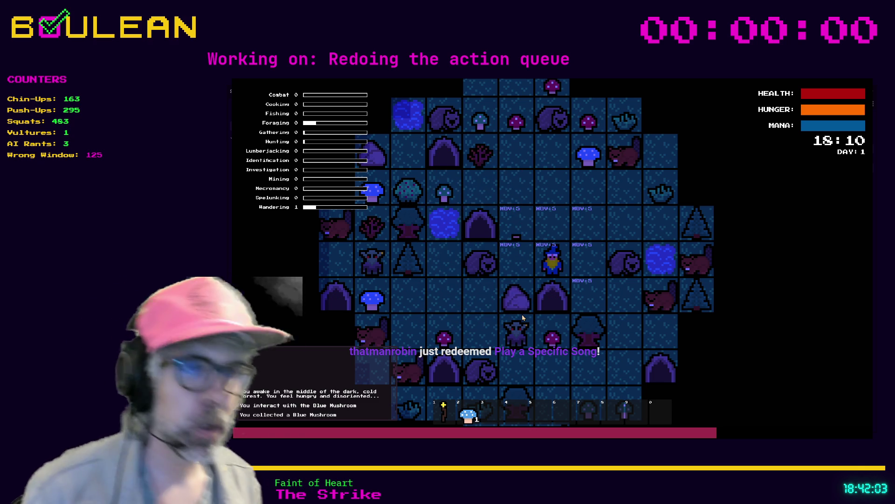
key(i)
key(d)
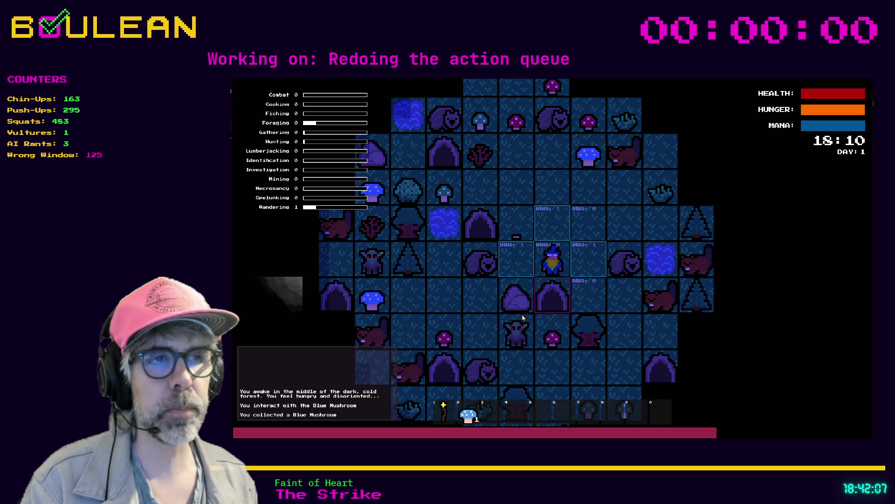
key(Up)
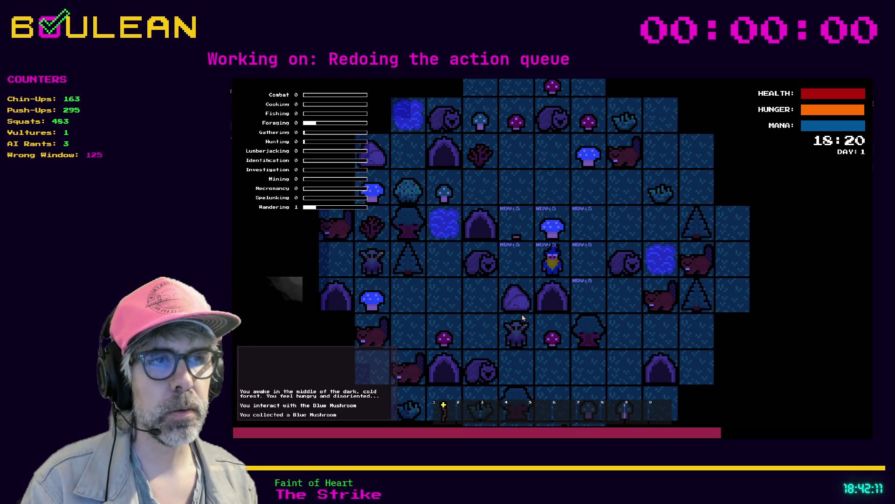
key(Up)
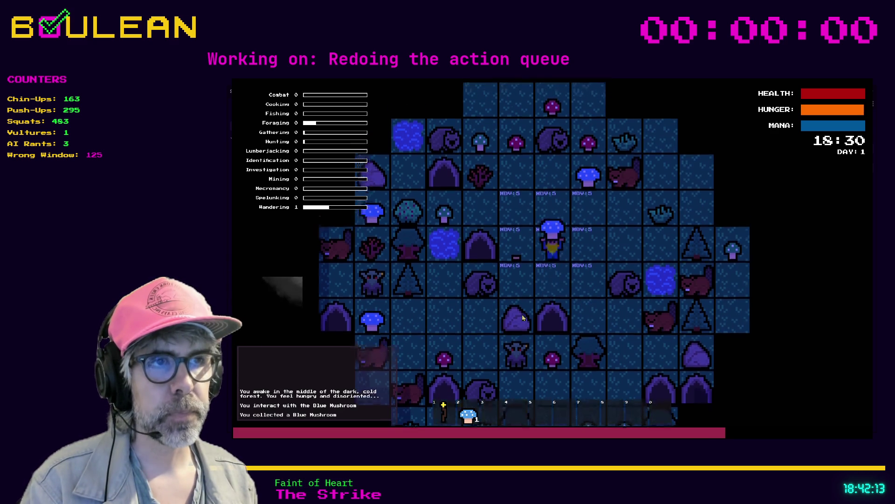
key(d)
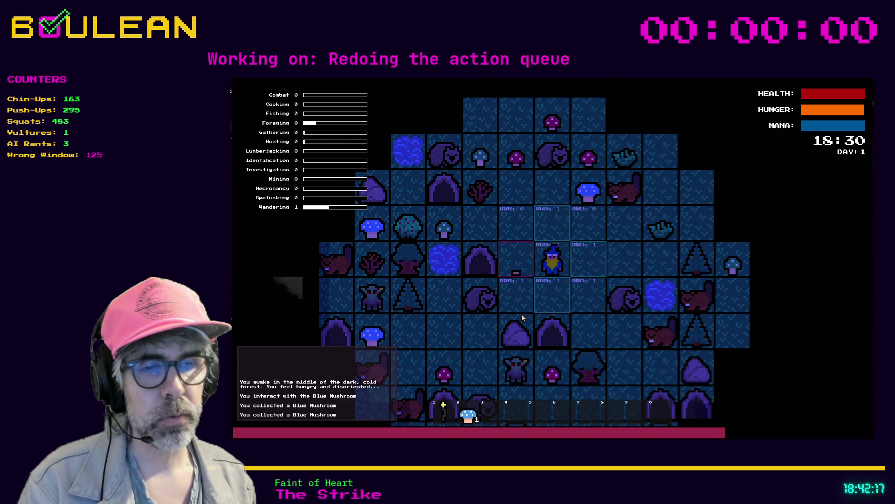
key(Escape)
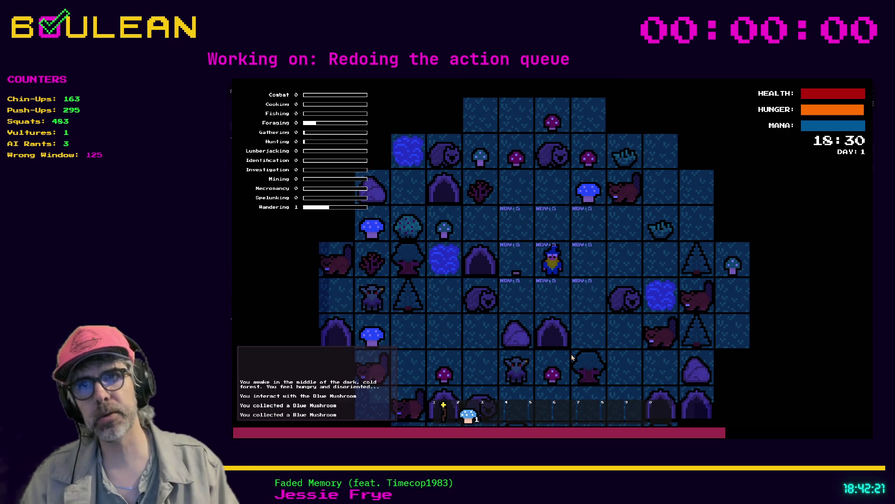
scroll(572, 357, up, 2)
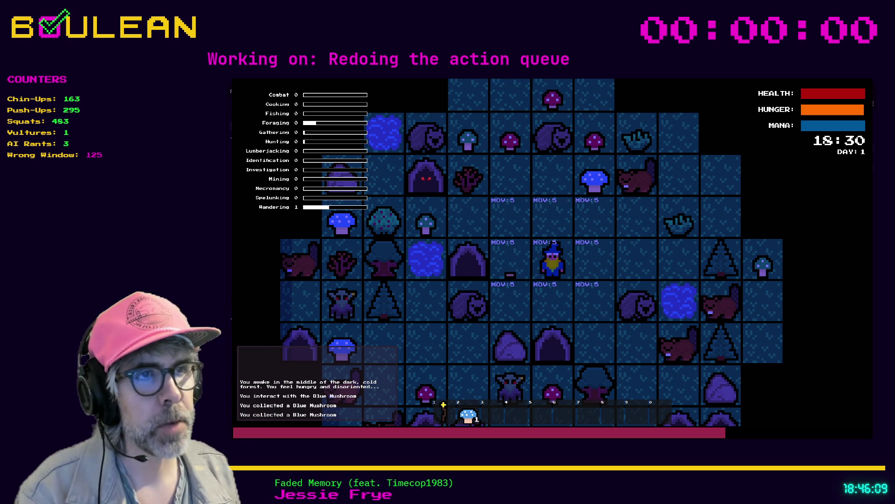
- Stop the running game with F8 to return to player.gd
key(F8)
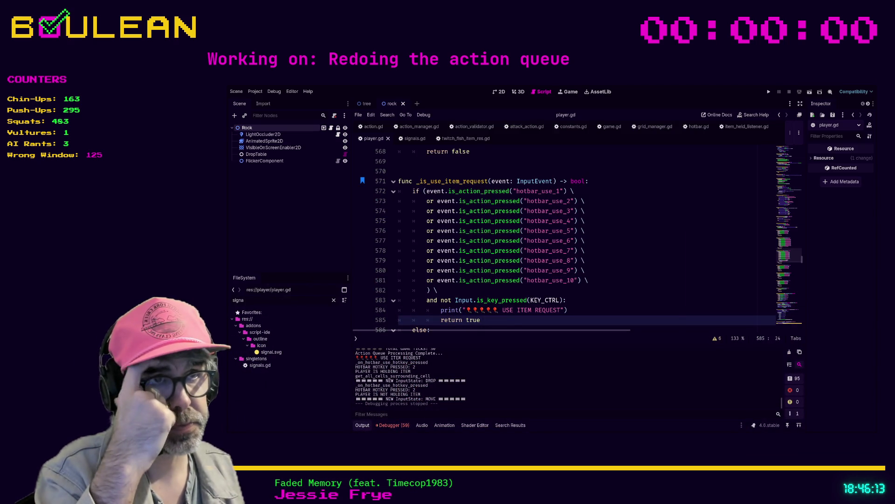
scroll(565, 241, up, 1)
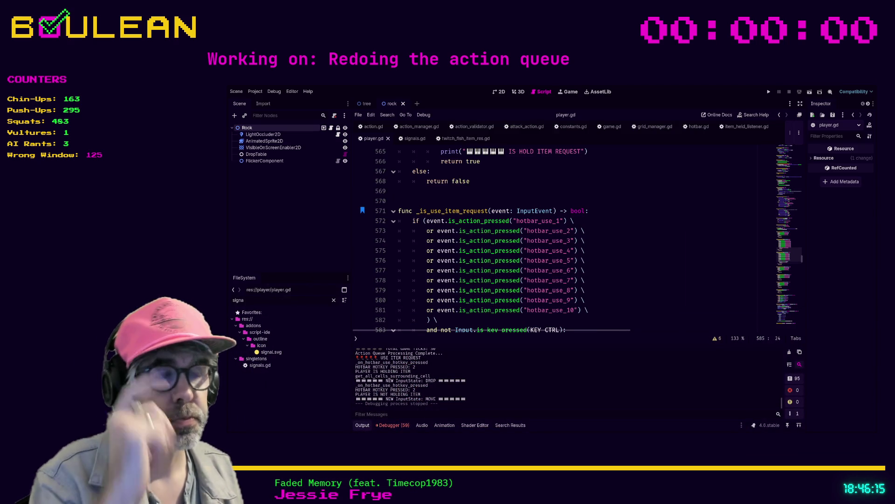
scroll(564, 240, up, 4)
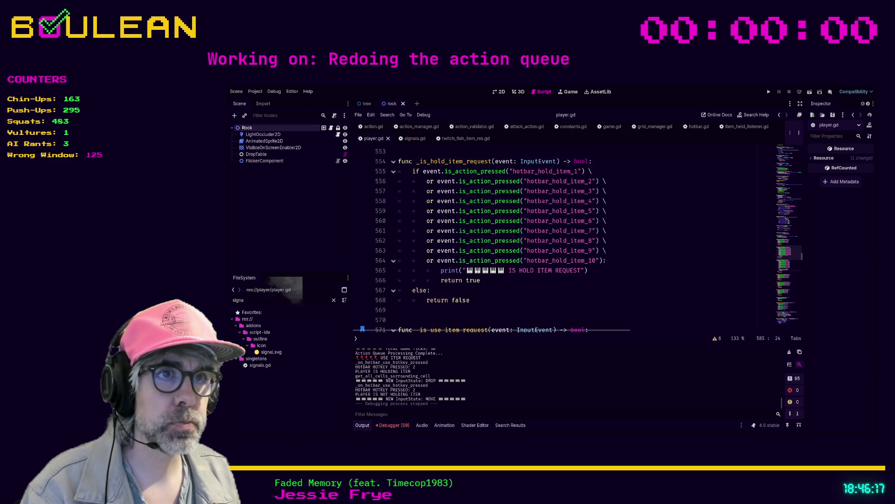
scroll(564, 240, down, 5)
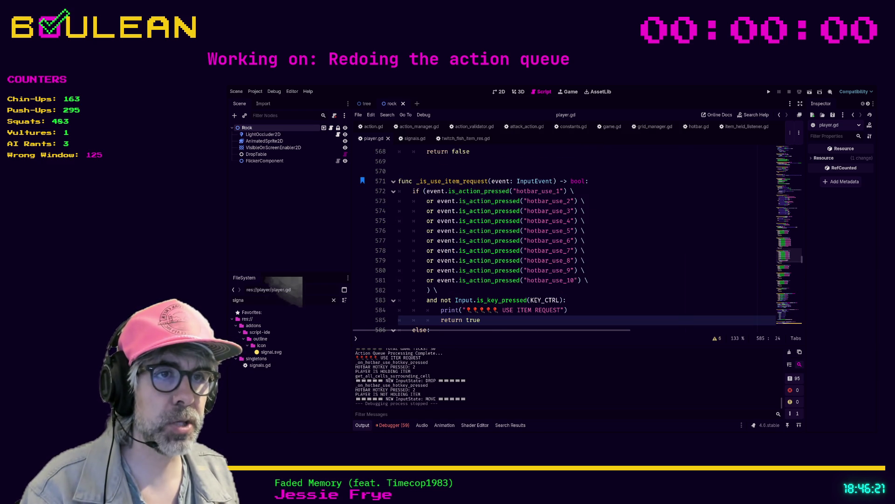
drag(455, 301, 474, 301)
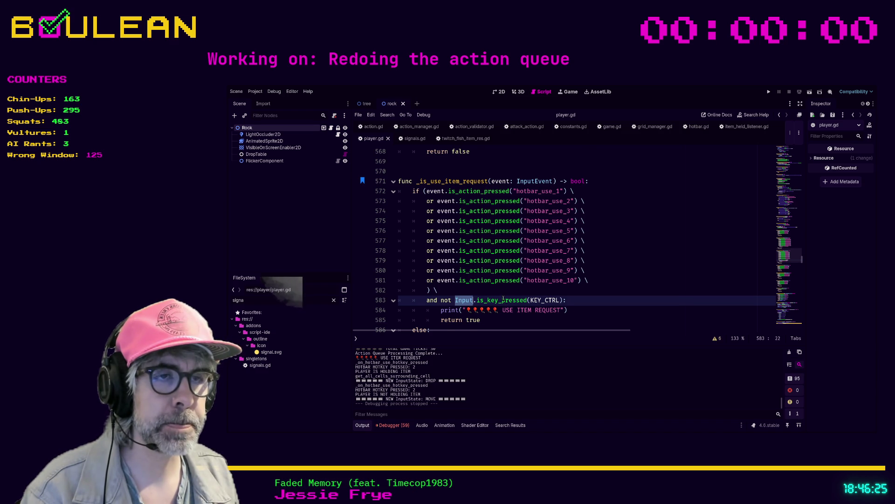
scroll(504, 299, down, 1)
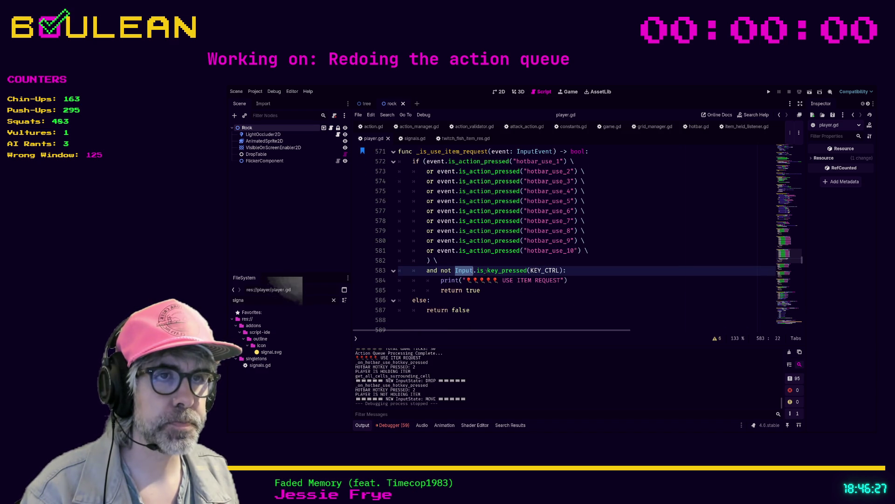
ctrl+click(459, 271)
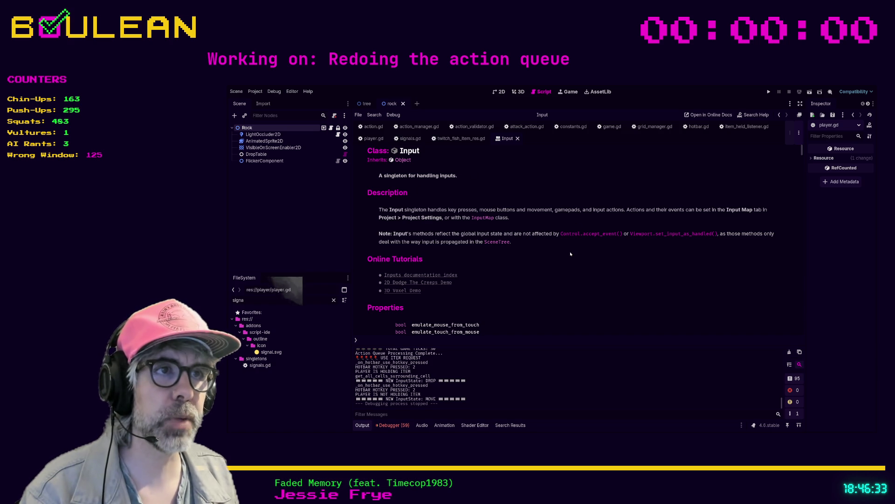
- Scroll through the Input class docs to its Methods, Signals and Enumerations sections
scroll(508, 201, down, 5)
scroll(435, 259, up, 5)
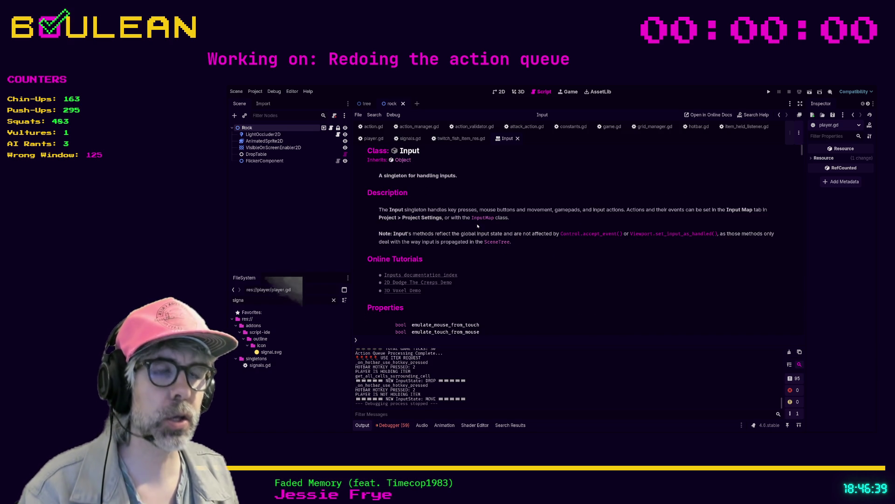
scroll(485, 238, down, 1)
scroll(500, 258, up, 1)
scroll(499, 257, down, 15)
scroll(497, 256, down, 8)
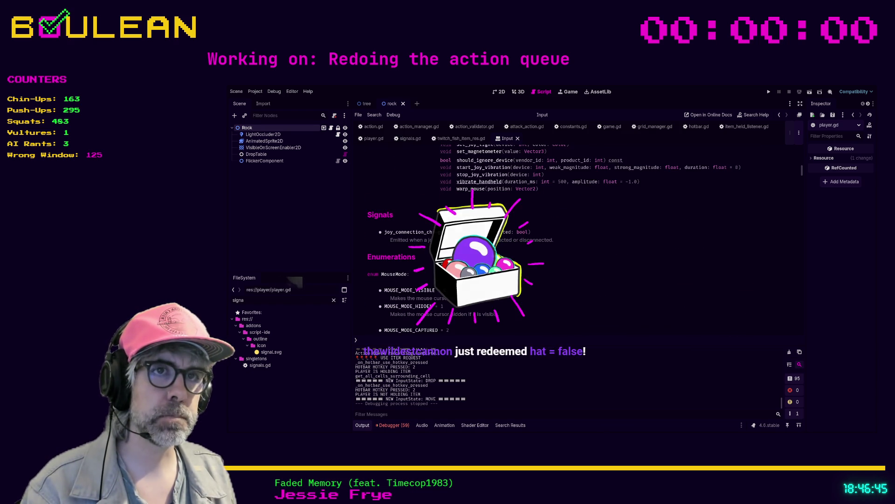
scroll(497, 257, down, 2)
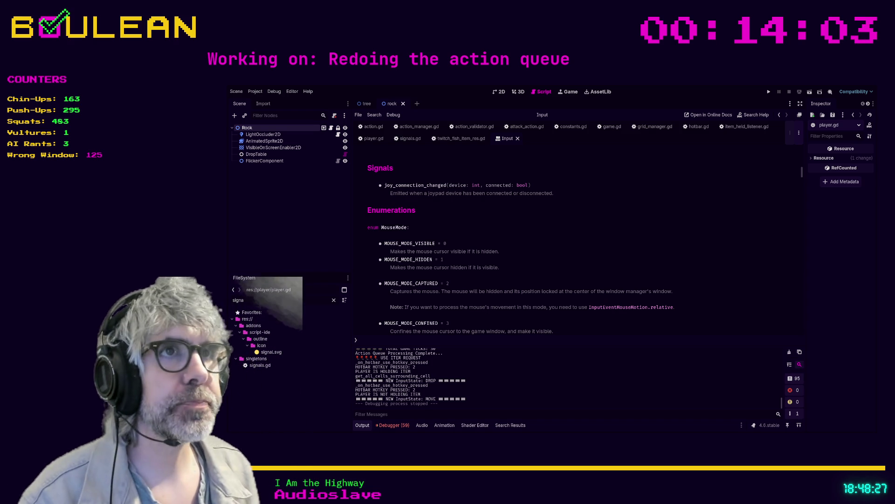
click(518, 138)
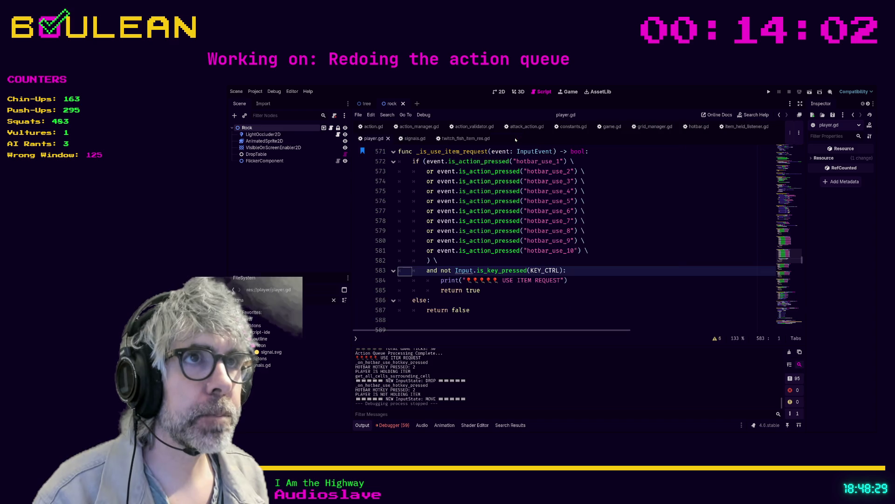
click(635, 229)
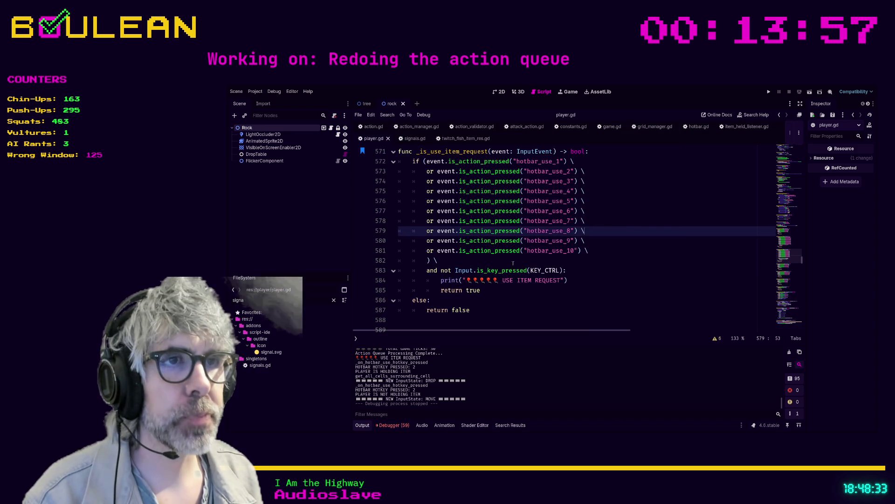
click(571, 260)
scroll(506, 302, down, 3)
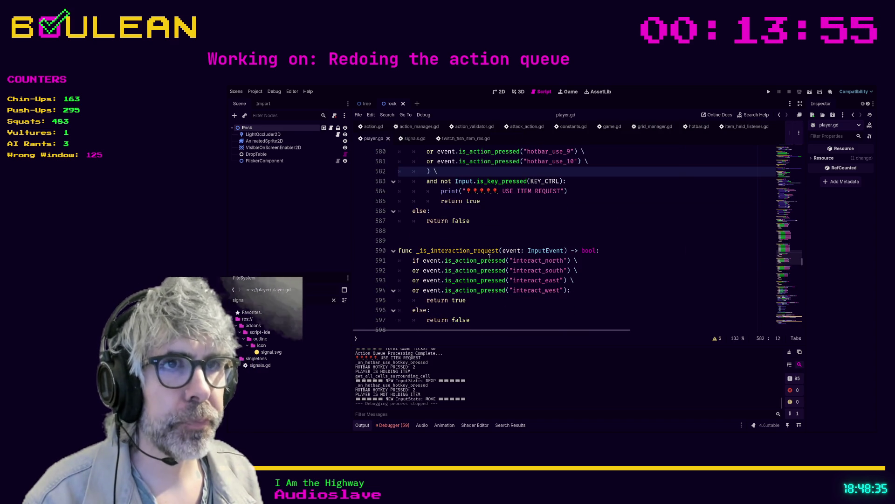
key(Down)
key(Down)
key(Down)
scroll(521, 290, down, 3)
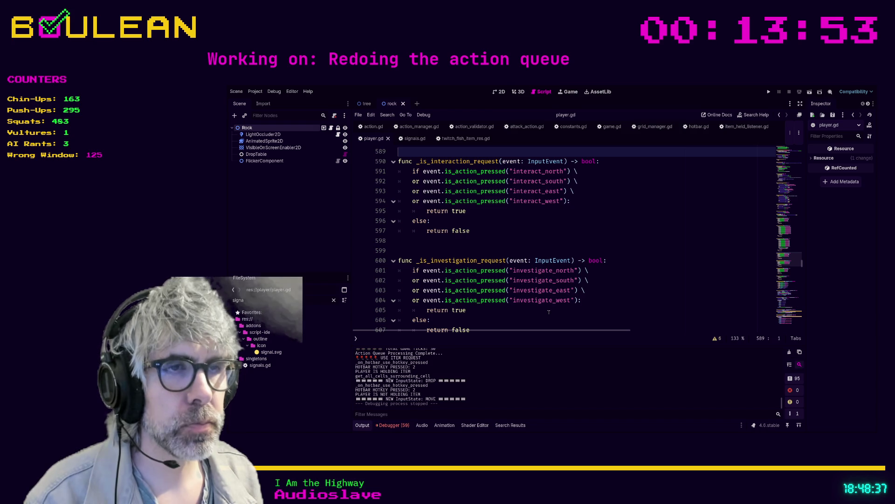
click(549, 311)
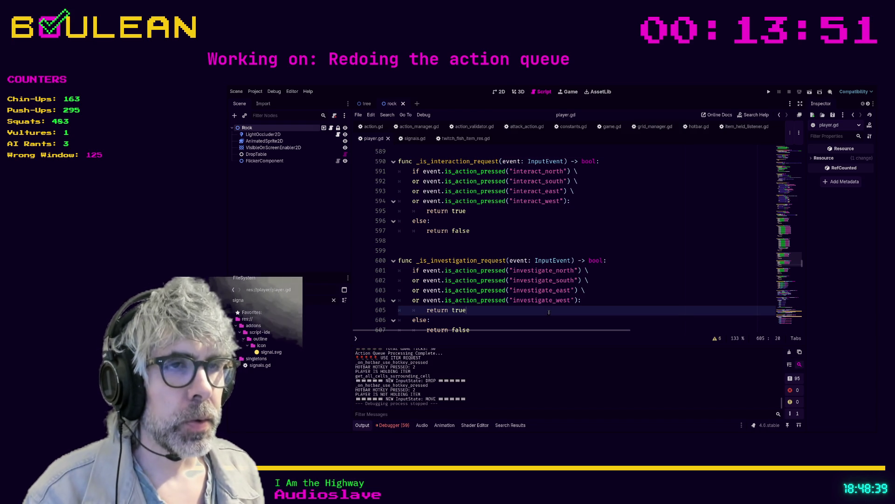
key(Up)
key(Up)
key(Up)
scroll(643, 258, up, 15)
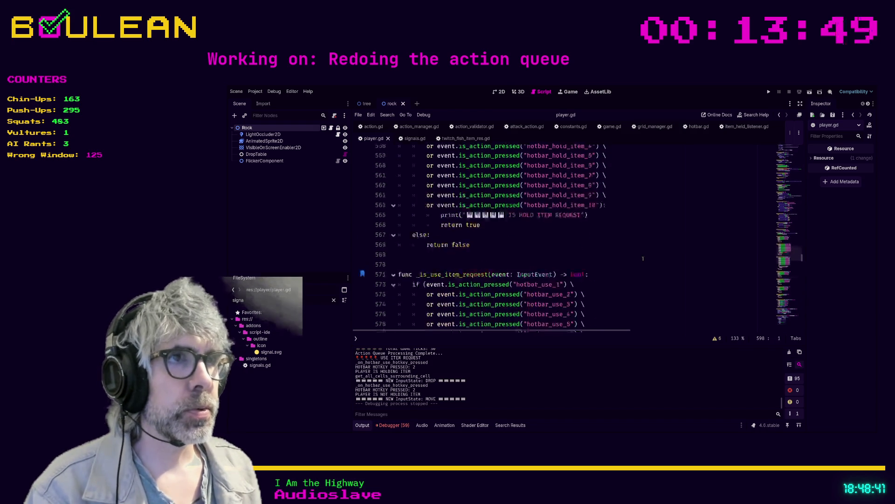
scroll(643, 258, up, 20)
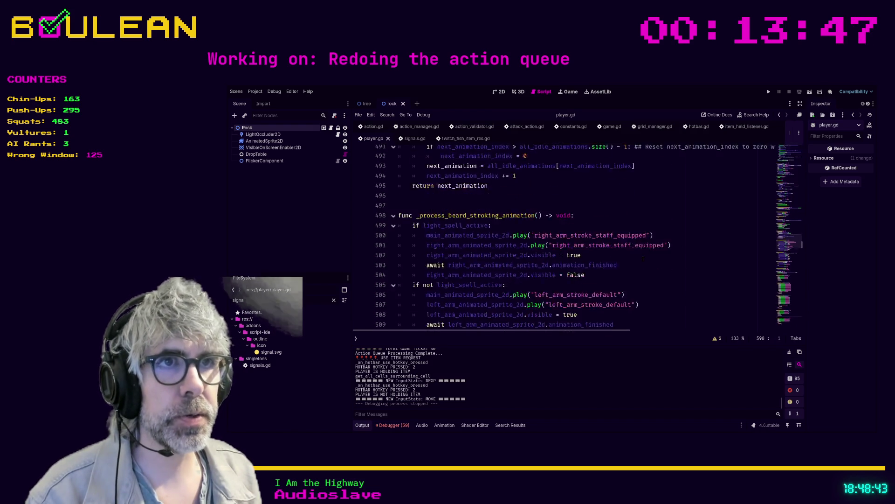
scroll(643, 257, up, 16)
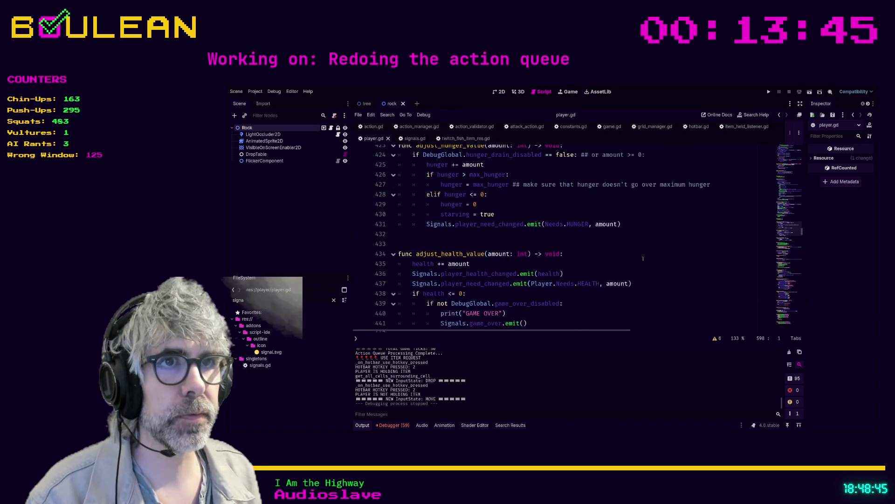
scroll(643, 257, up, 12)
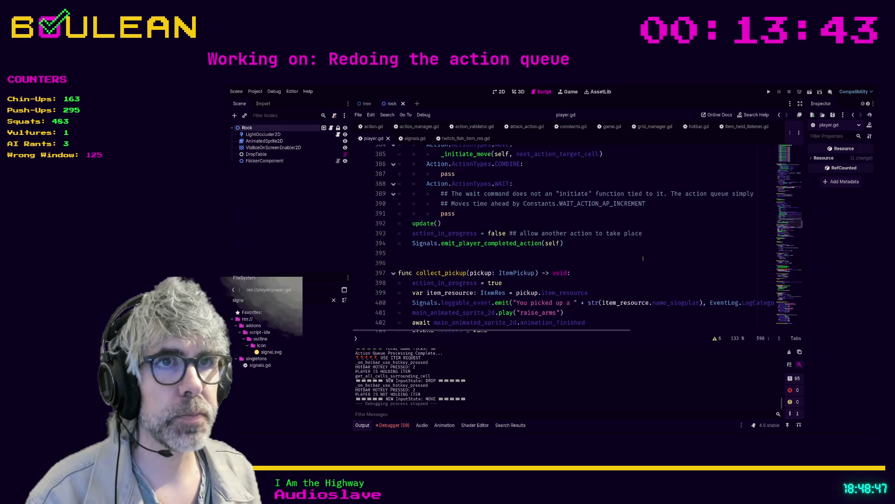
scroll(643, 257, up, 4)
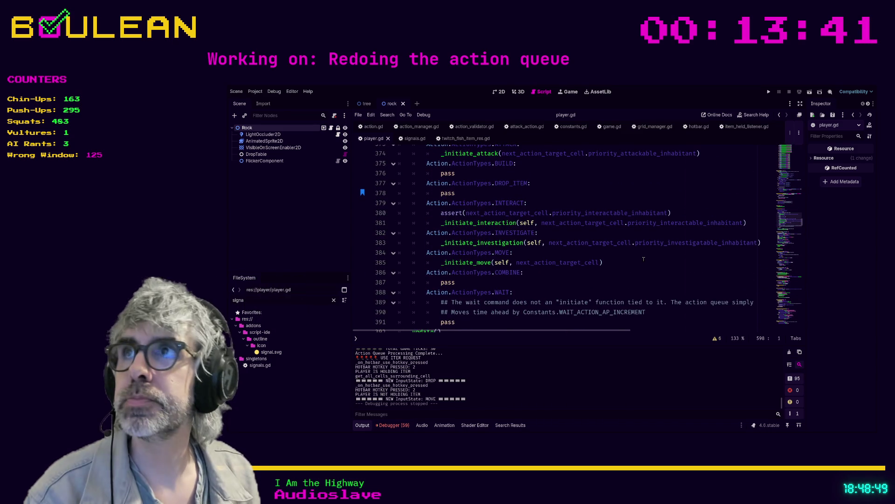
scroll(643, 259, up, 4)
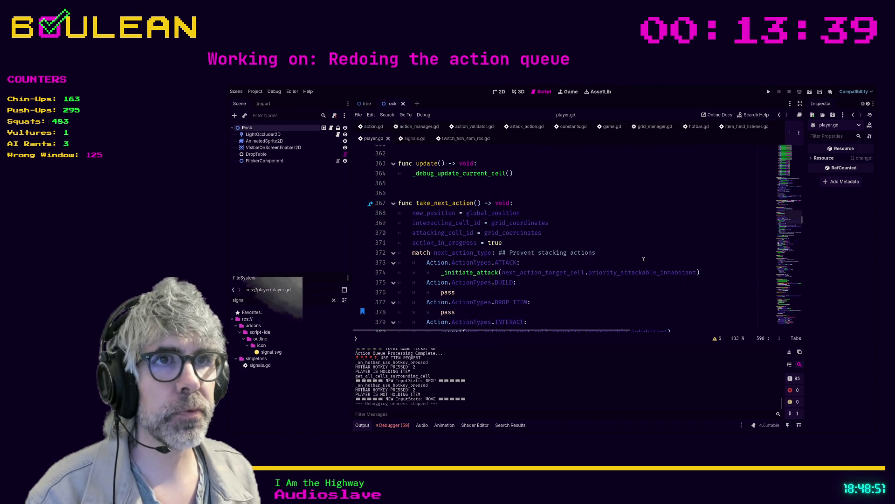
scroll(643, 259, up, 13)
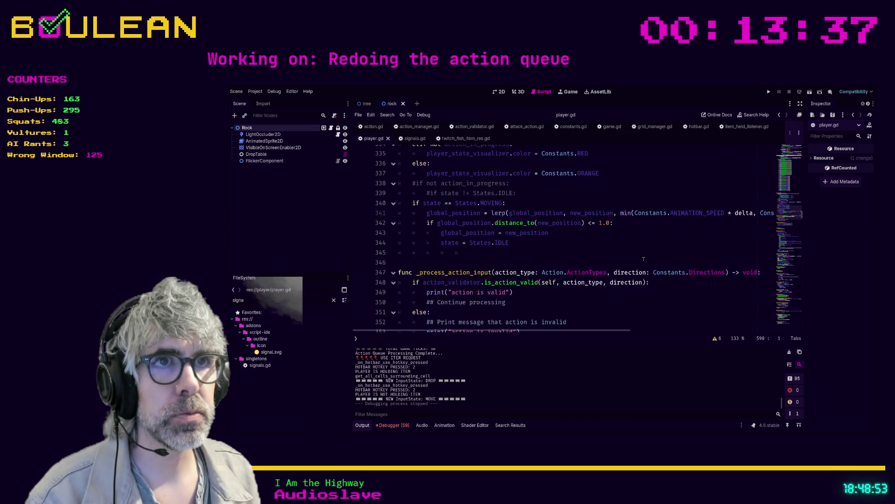
scroll(644, 259, up, 3)
scroll(644, 259, down, 1)
scroll(643, 258, up, 1)
scroll(644, 259, up, 11)
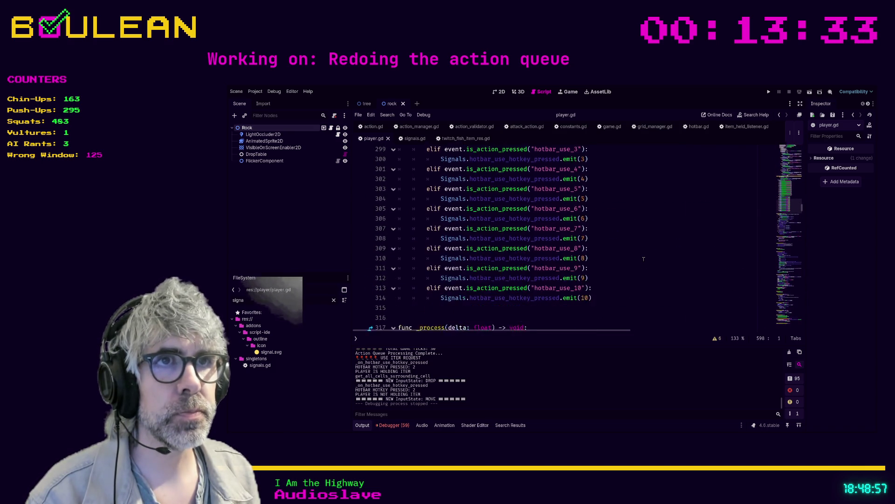
scroll(643, 259, up, 4)
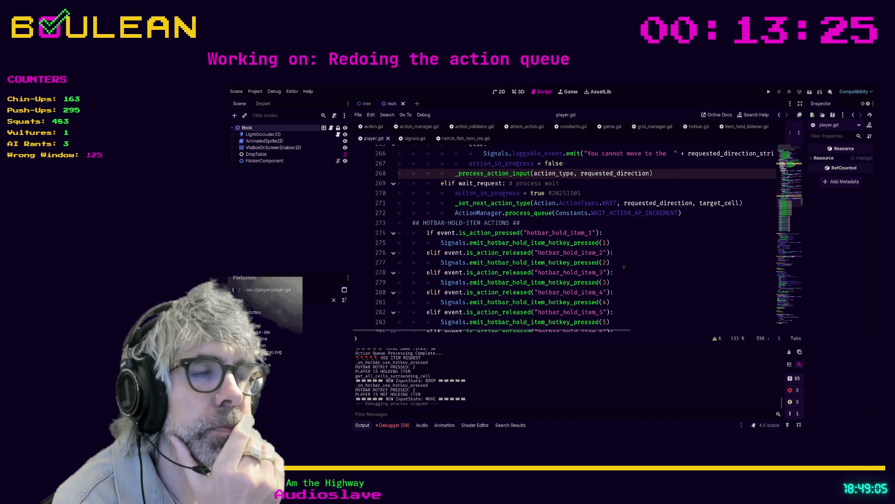
scroll(624, 268, up, 1)
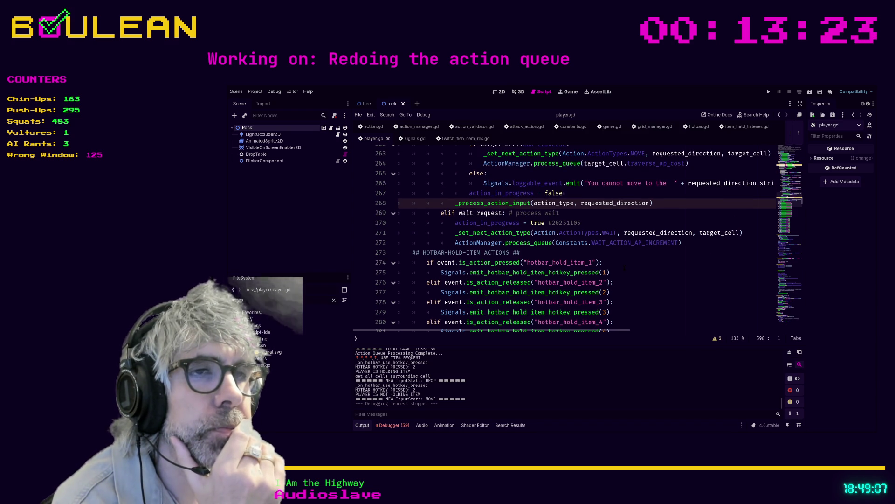
scroll(627, 270, up, 4)
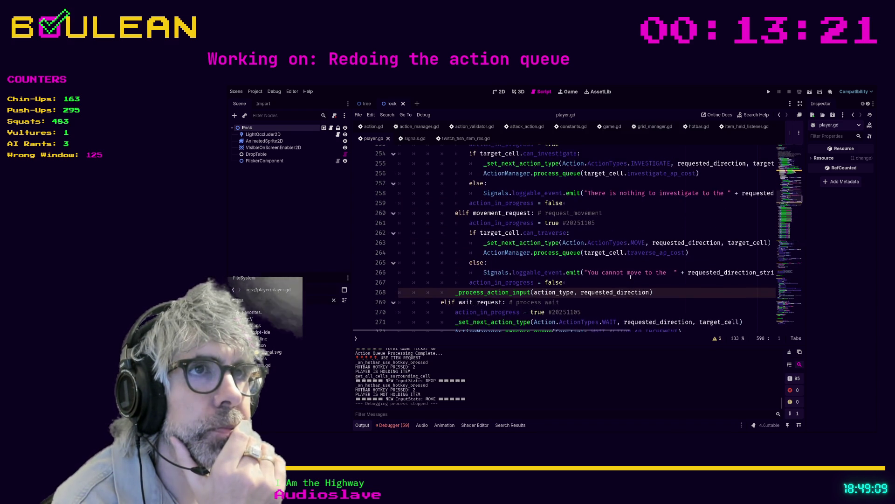
scroll(630, 276, up, 1)
scroll(631, 277, up, 4)
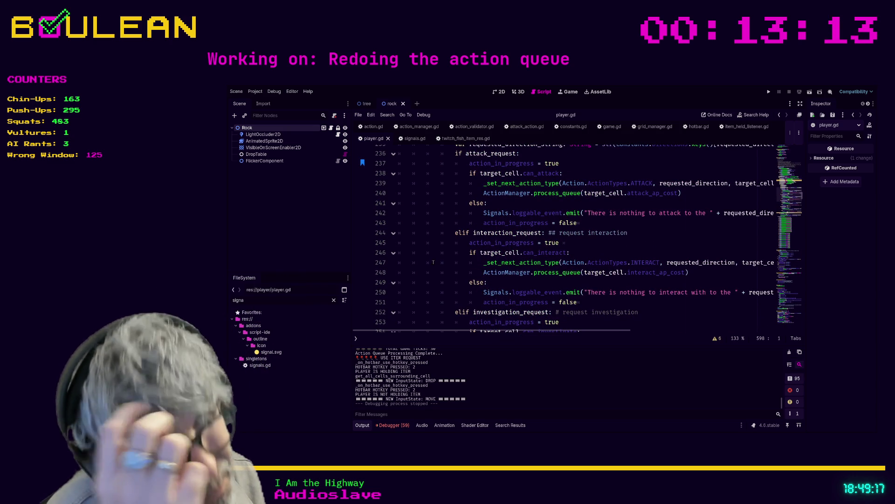
scroll(456, 263, up, 1)
mouse_move(568, 250)
mouse_down()
mouse_move(457, 241)
mouse_move(425, 252)
mouse_up()
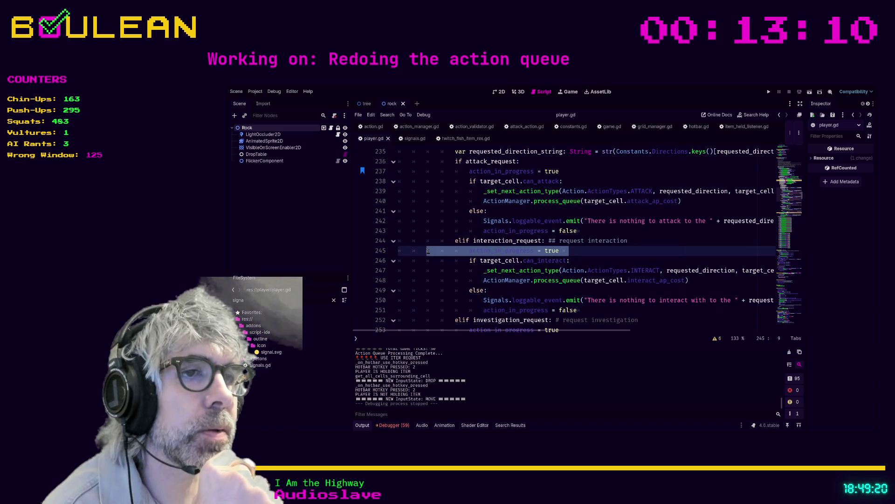
click(593, 252)
scroll(609, 265, up, 1)
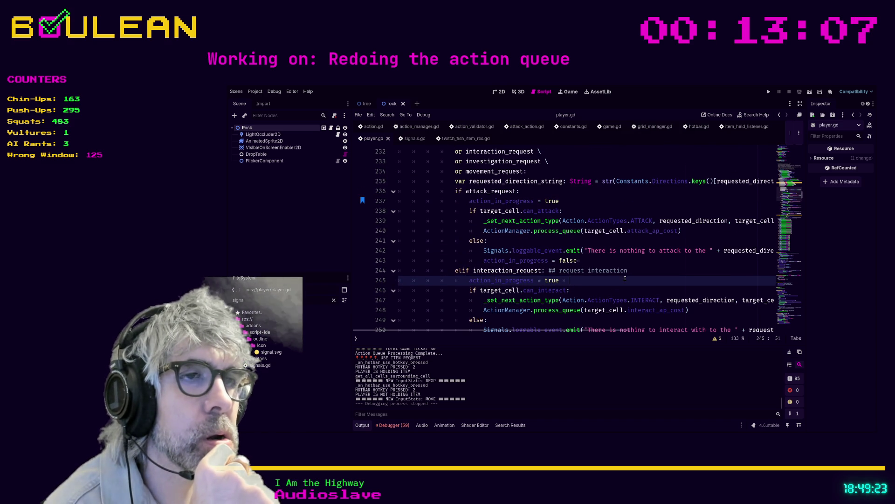
scroll(590, 284, up, 1)
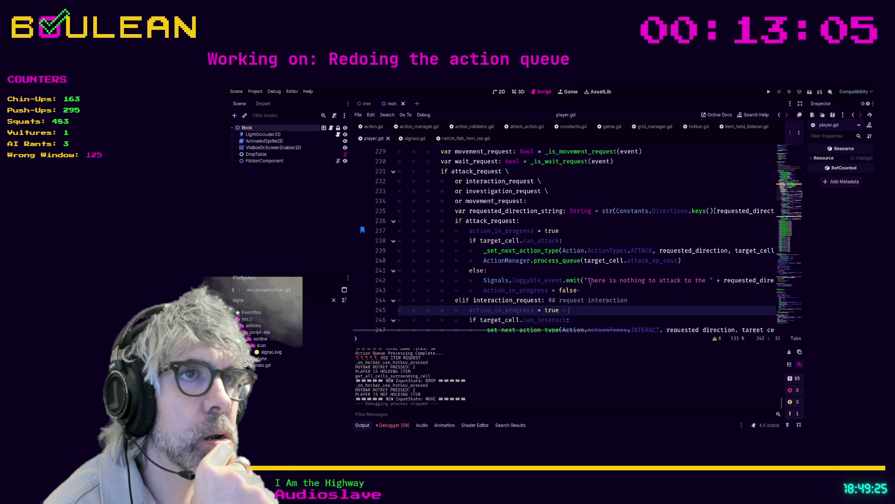
scroll(591, 284, up, 4)
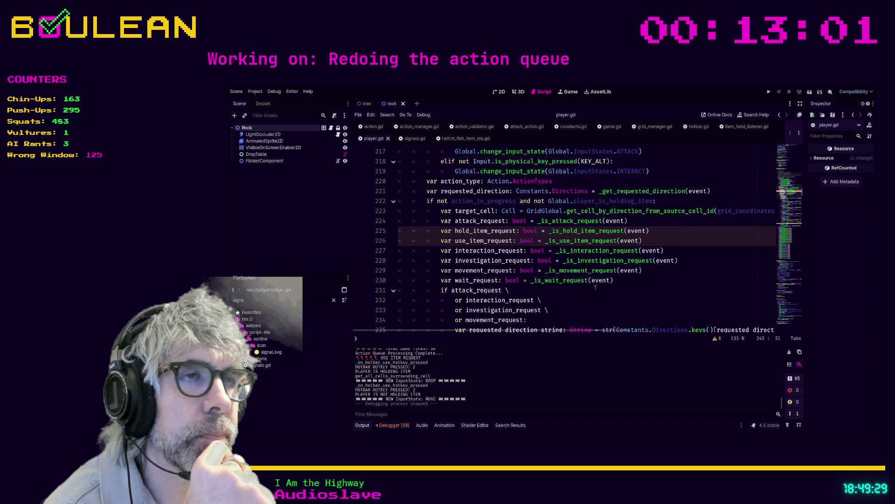
scroll(596, 287, down, 4)
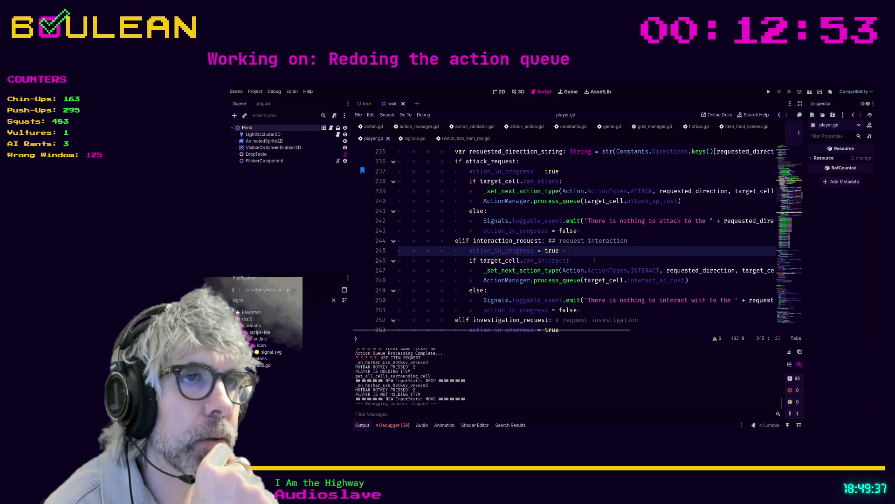
scroll(583, 262, down, 1)
scroll(506, 271, down, 2)
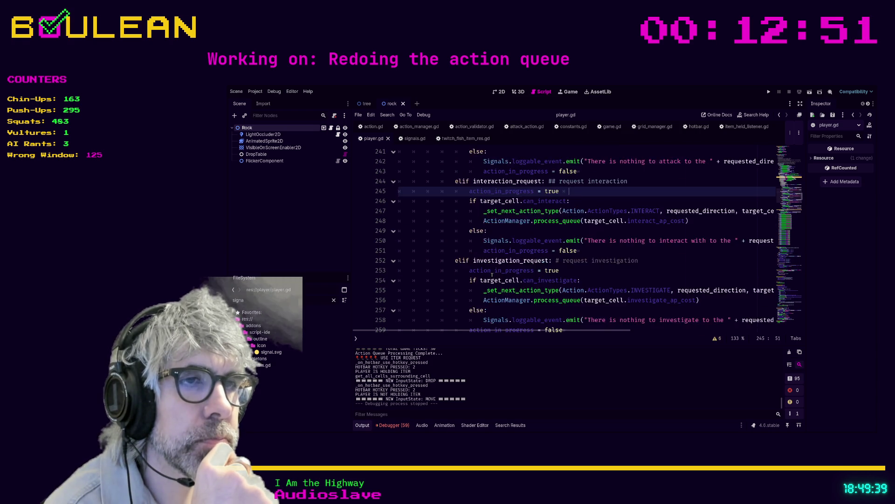
scroll(469, 285, down, 3)
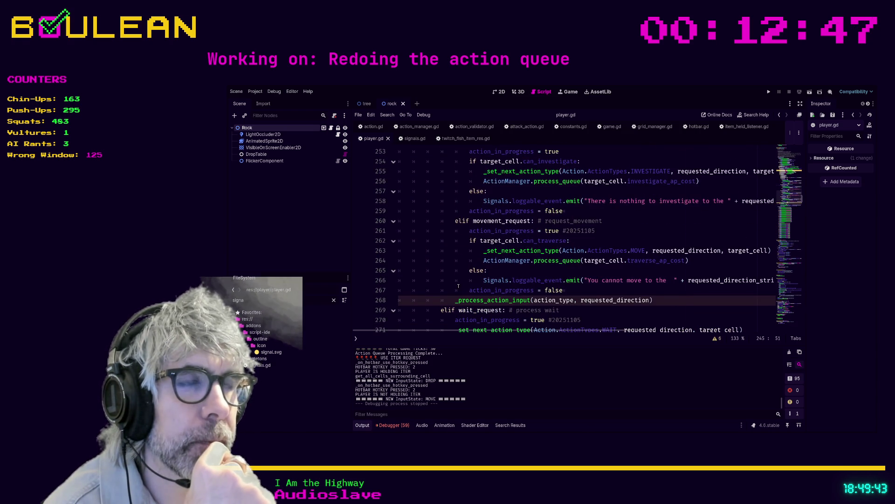
scroll(459, 285, up, 3)
scroll(458, 286, up, 5)
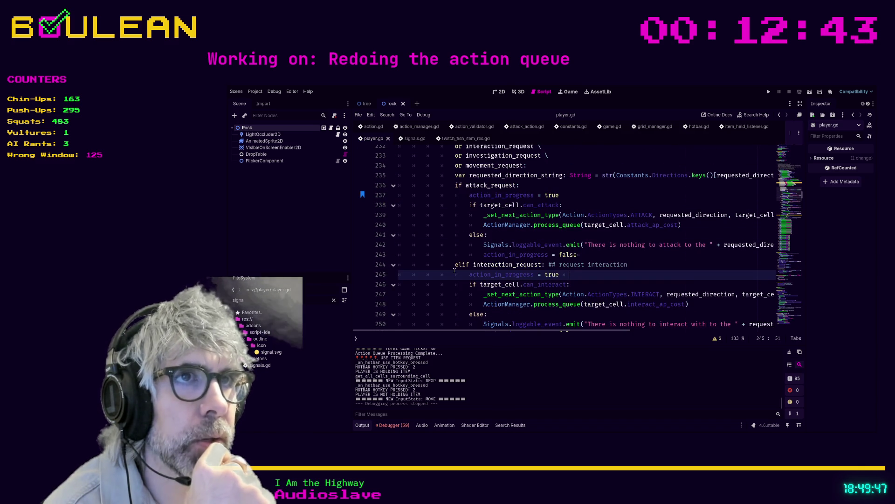
- Insert 'elif hold_item_request: ## Player wants to hold an item' with a pass body above the interaction branch
drag(452, 268, 455, 260)
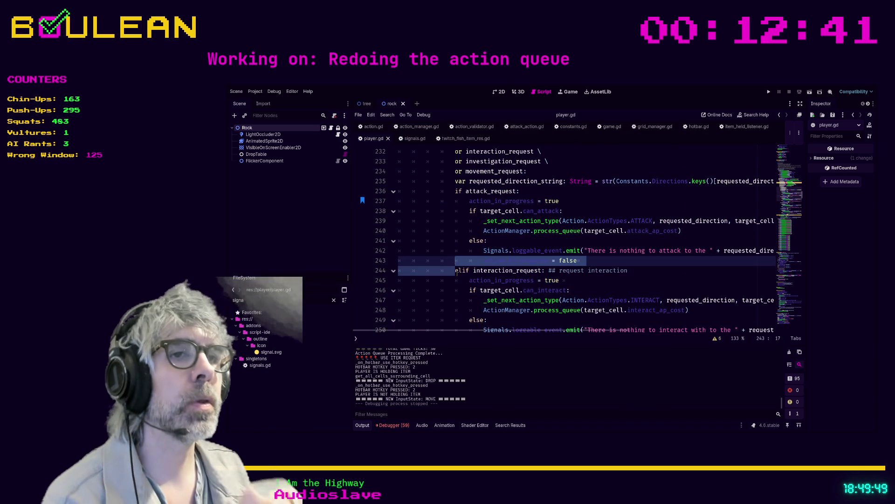
key(Down)
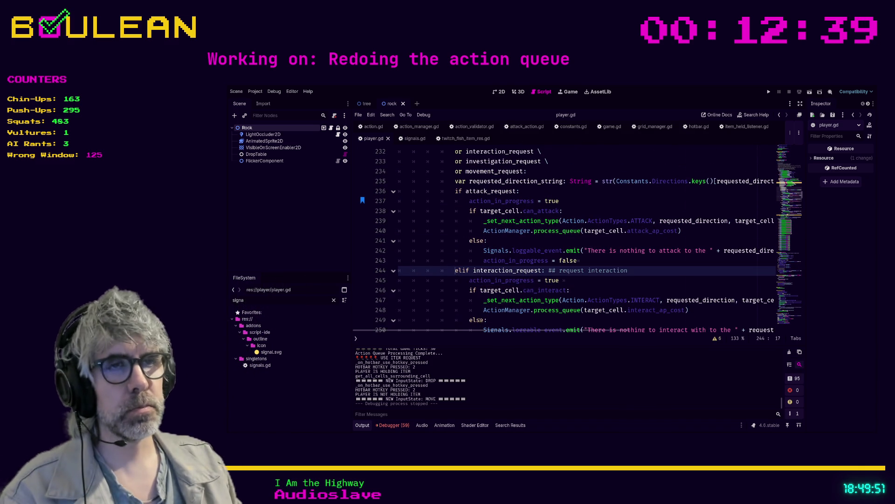
key(ctrl+shift+Return)
text(elif hold)
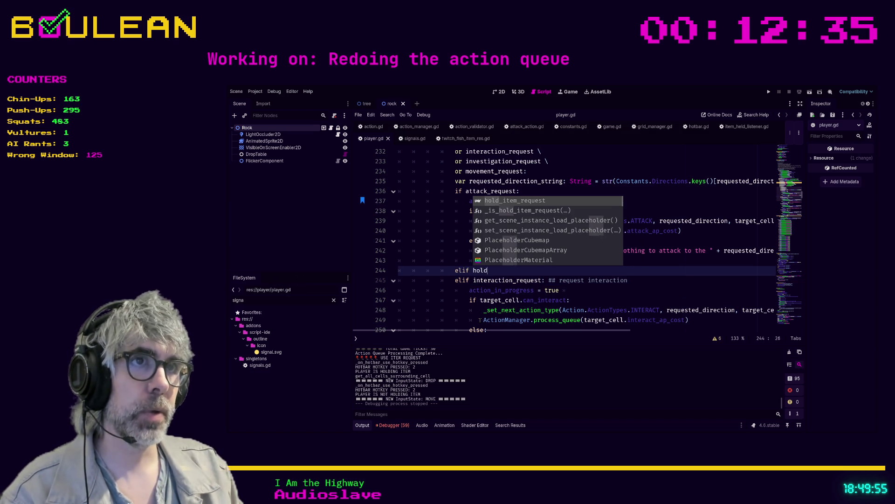
key(Return)
text(: ##)
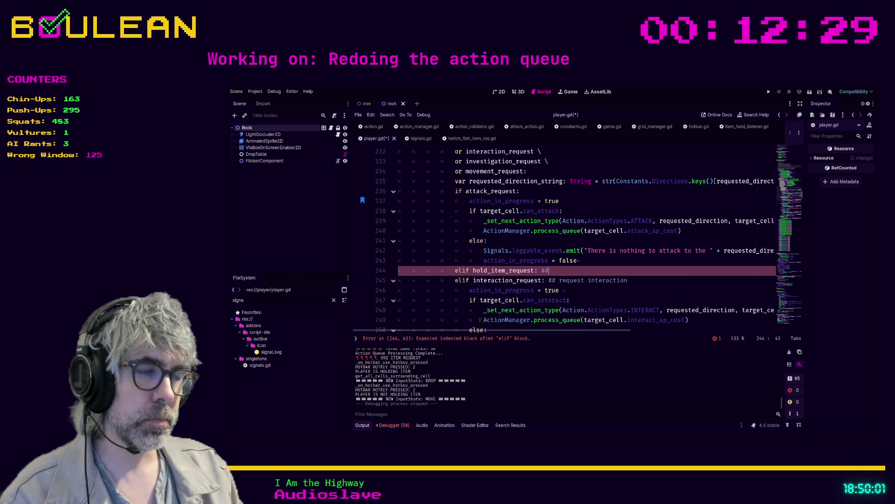
text(Player want)
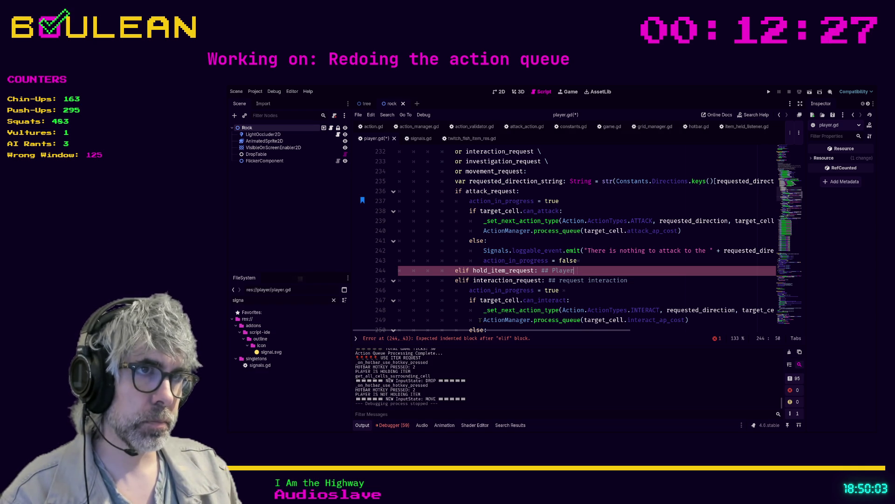
text(s to hold)
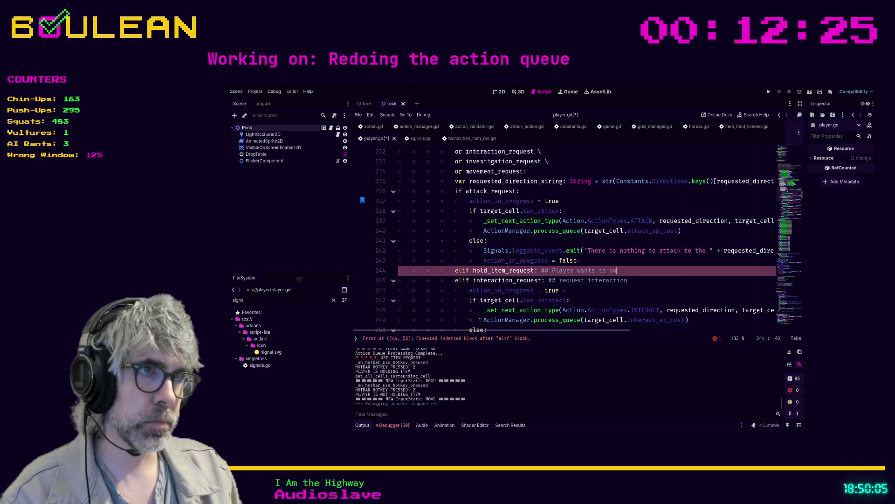
text( an item)
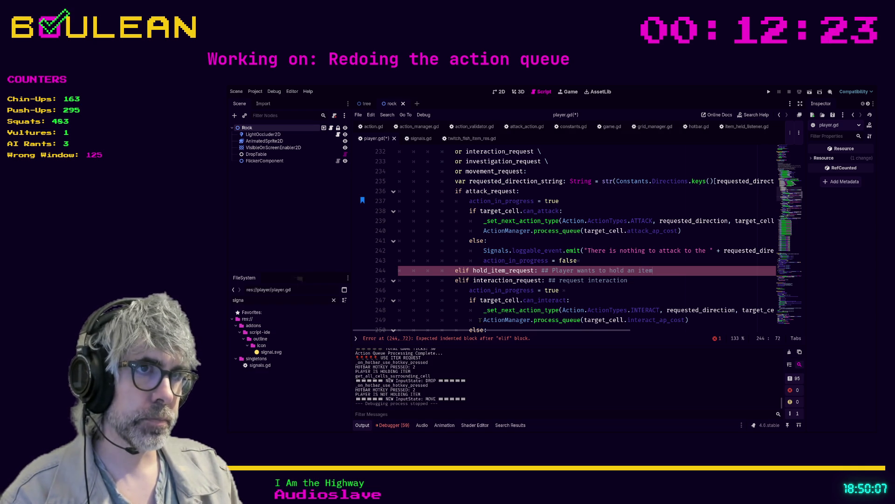
key(Return)
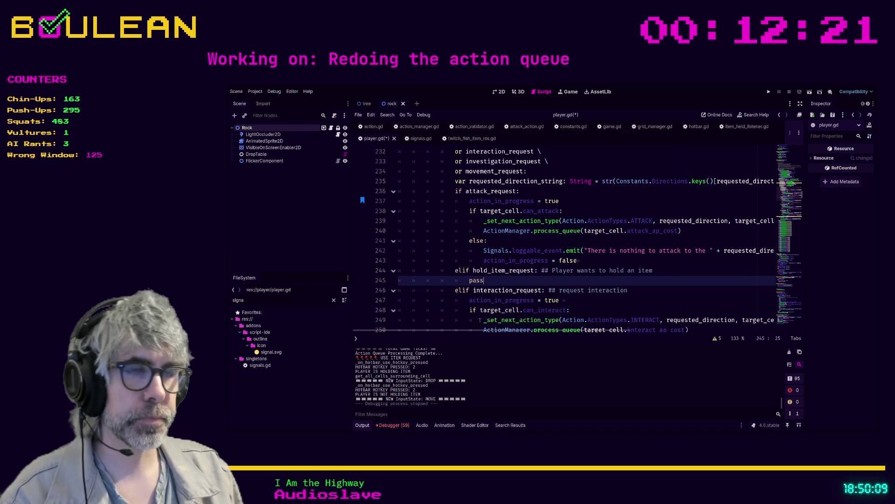
scroll(466, 285, down, 1)
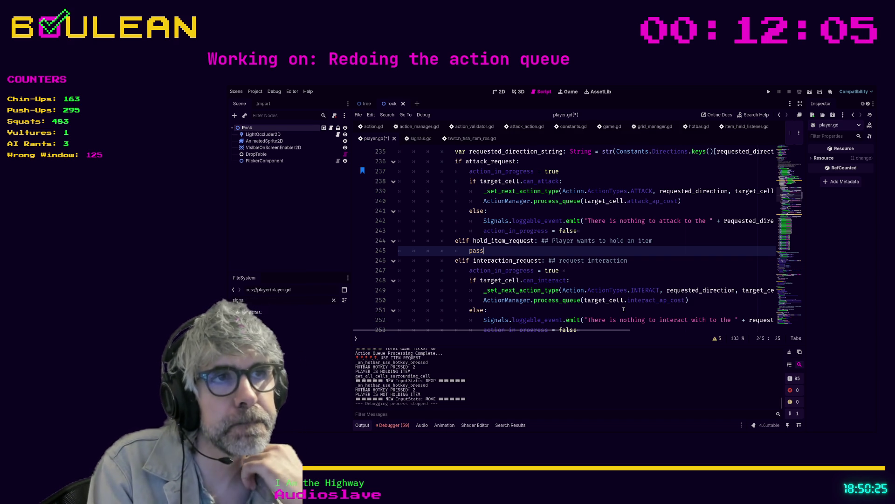
scroll(623, 308, down, 10)
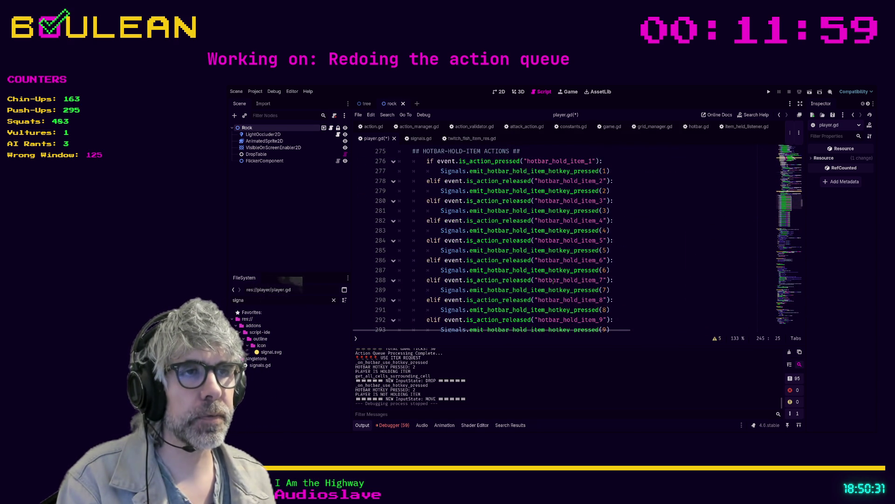
scroll(554, 293, down, 2)
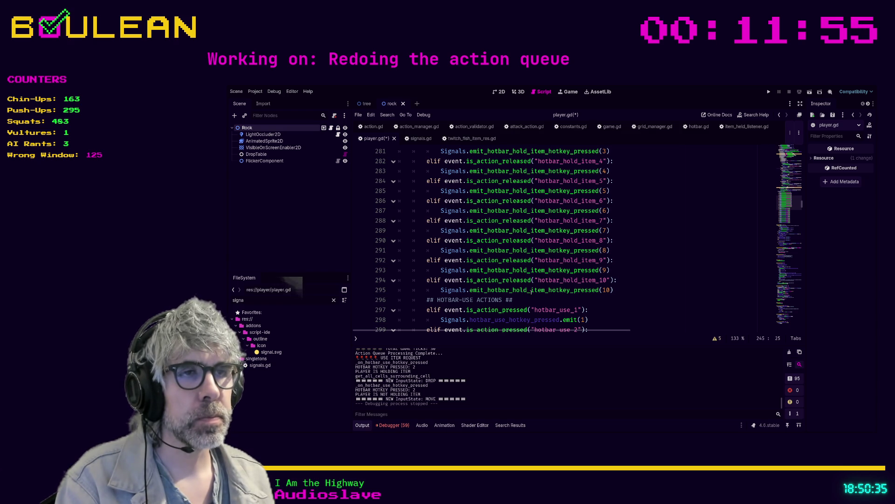
click(534, 300)
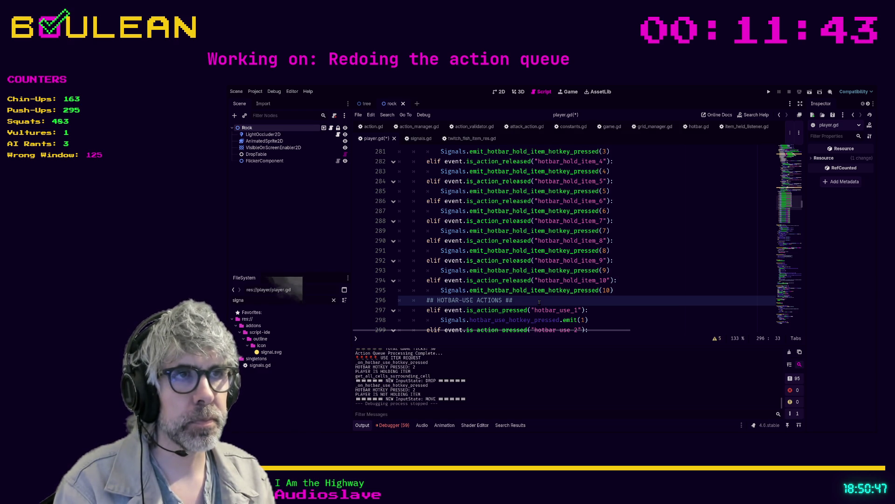
key(Return)
- Open the game.gd connection result and jump to its _on_hotbar_hold_item_hotkey_pressed handler
key(Down)
key(ctrl+b)
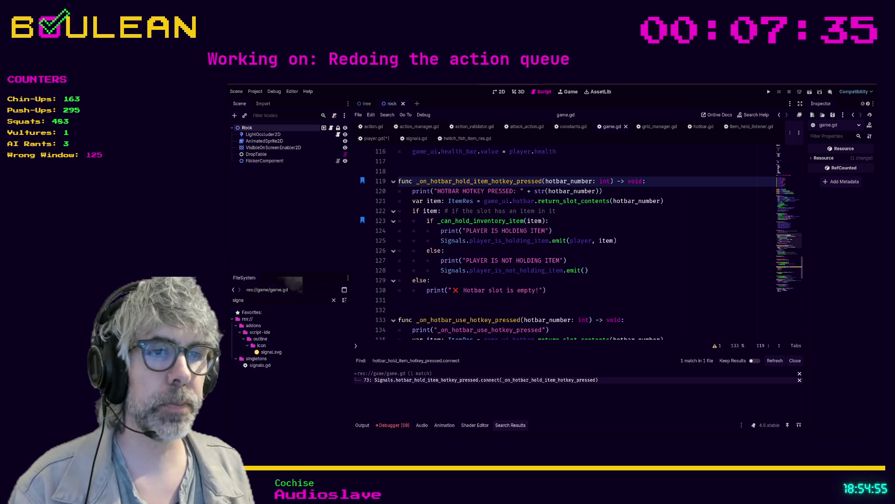
- Switch from the Godot editor to the Brave browser showing the Steam store page
key(alt+Tab)
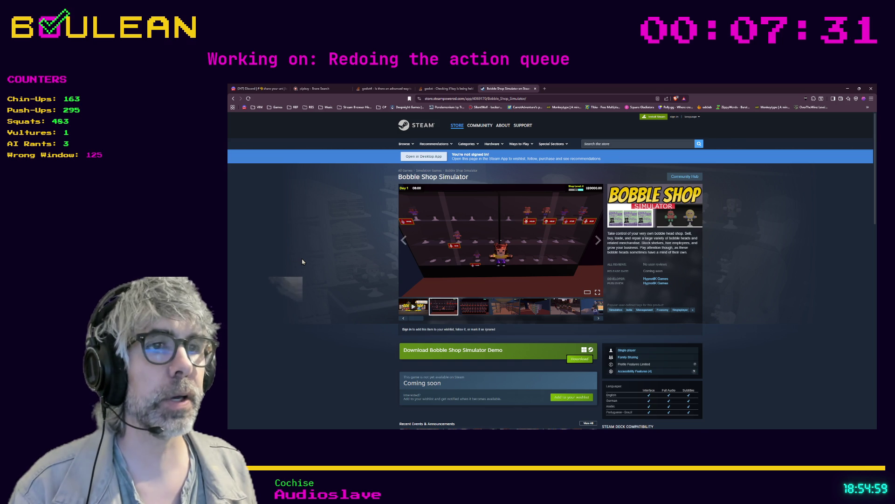
- Scroll the Bobble Shop Simulator page to review the demo download and Coming soon details
scroll(305, 260, down, 1)
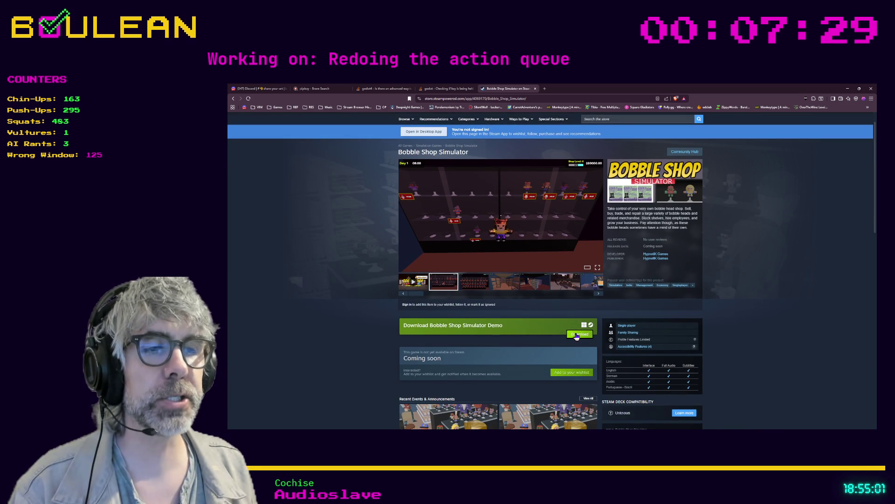
scroll(550, 270, up, 1)
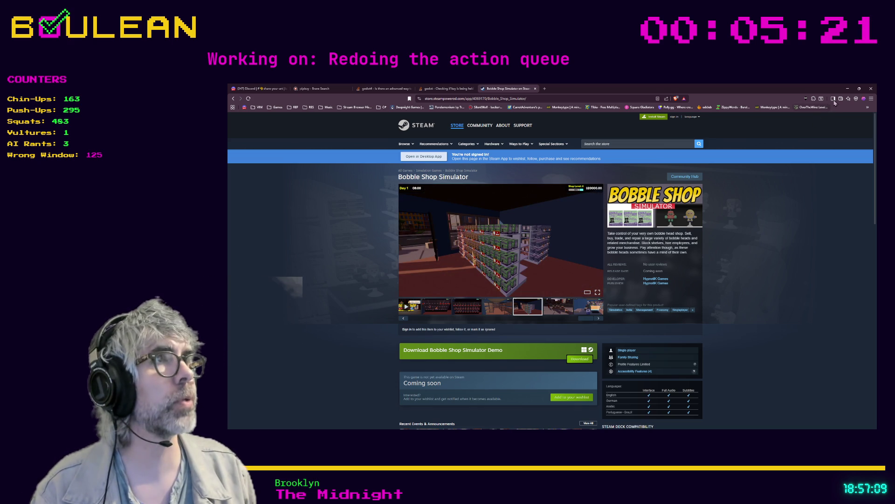
click(848, 88)
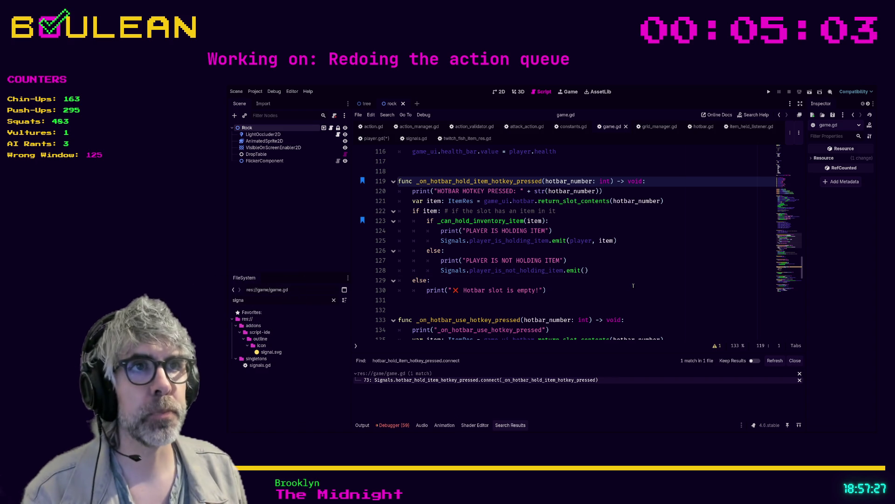
click(473, 280)
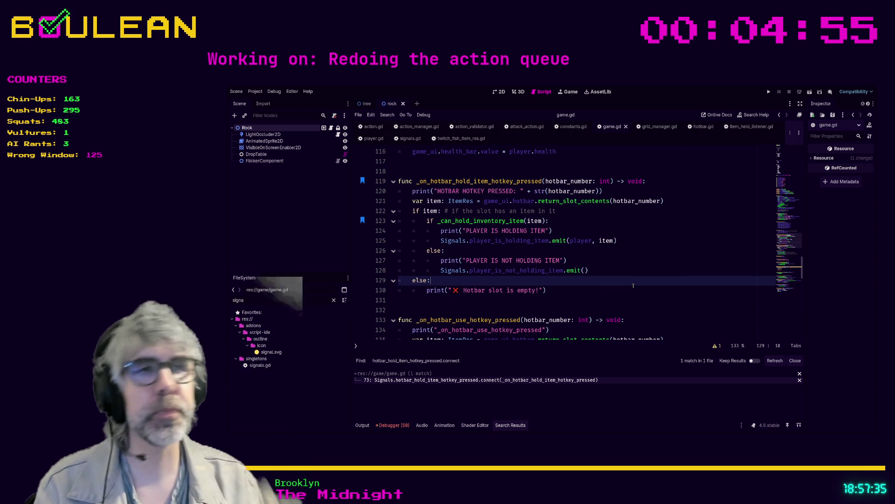
scroll(634, 285, up, 1)
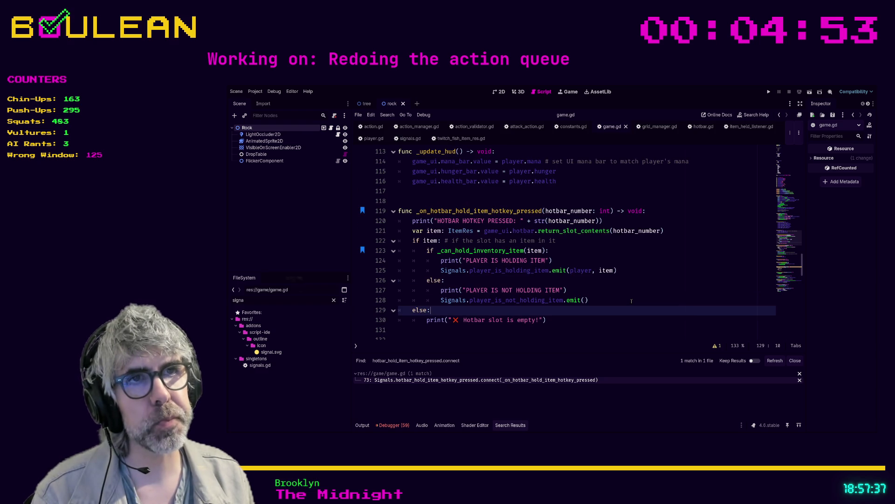
scroll(632, 300, down, 1)
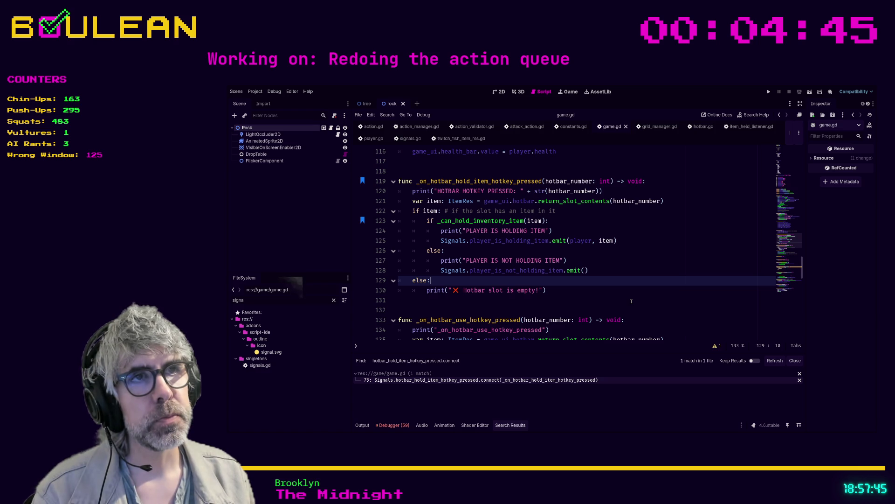
click(651, 292)
scroll(651, 292, down, 2)
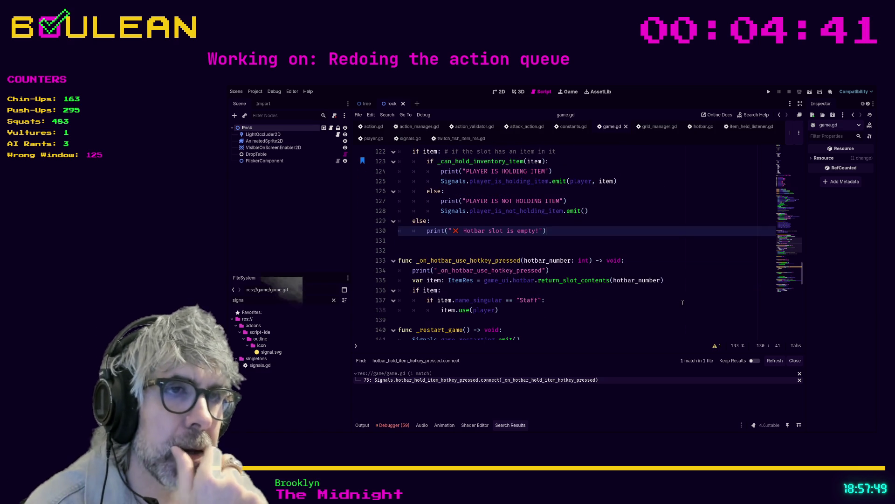
click(521, 310)
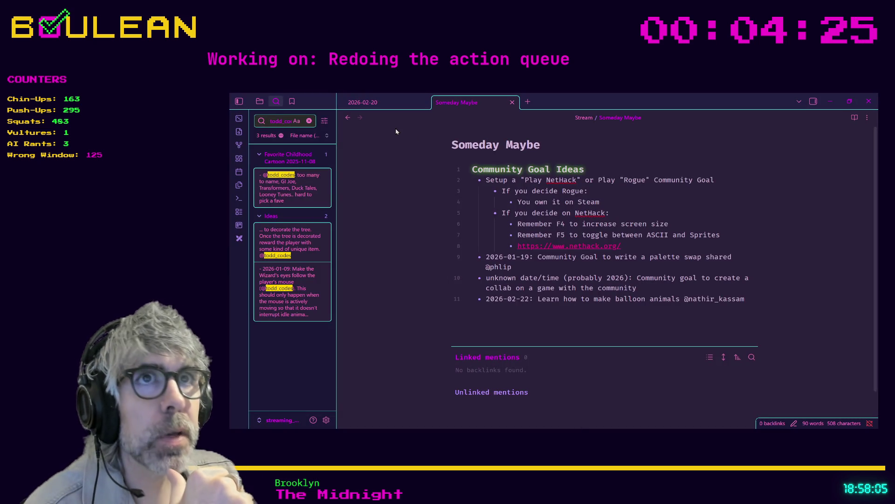
- Open the 2026-02-20 note and scroll to its 'What did you not do today?' task list
click(391, 105)
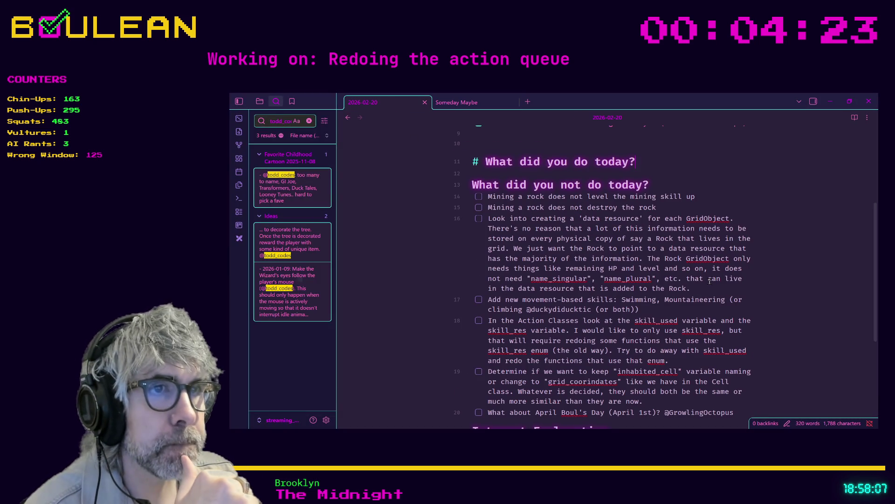
scroll(693, 282, down, 1)
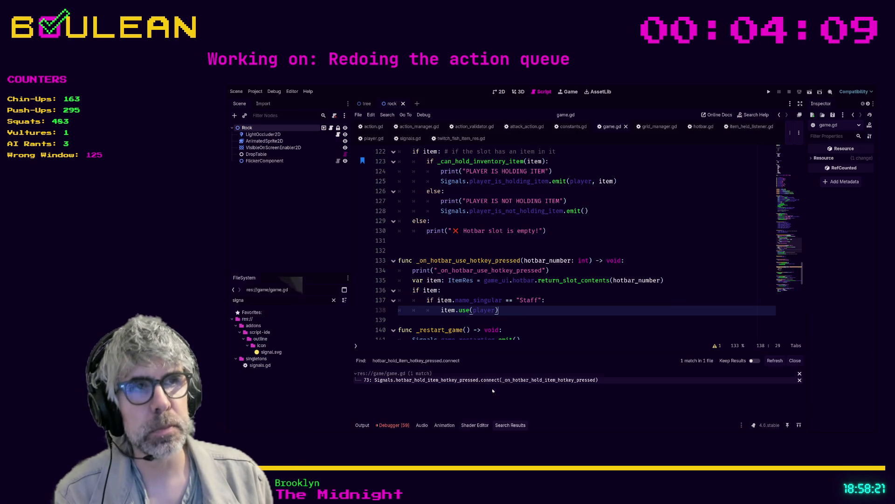
- Place the caret on line 132 of game.gd and launch the game with F5
click(572, 250)
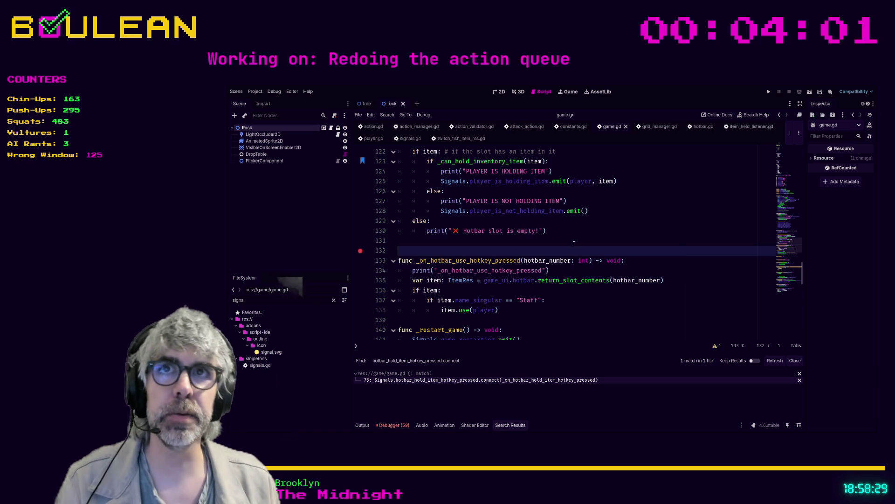
click(565, 239)
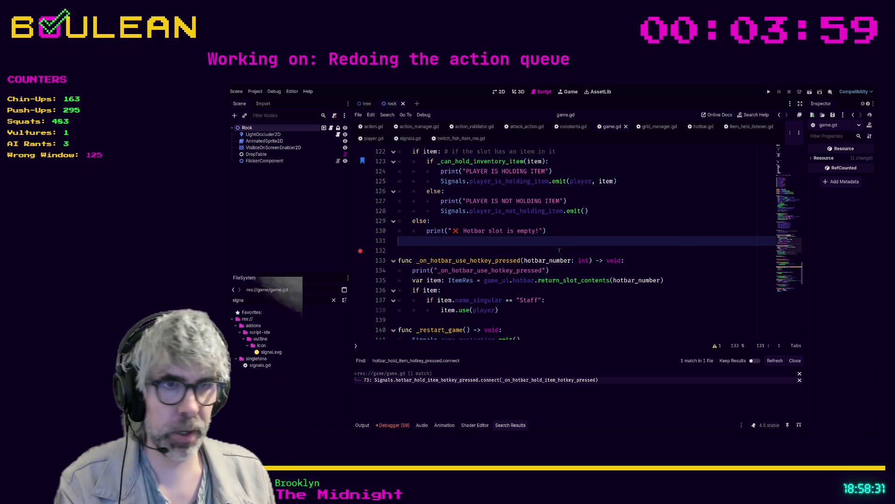
click(527, 250)
key(F5)
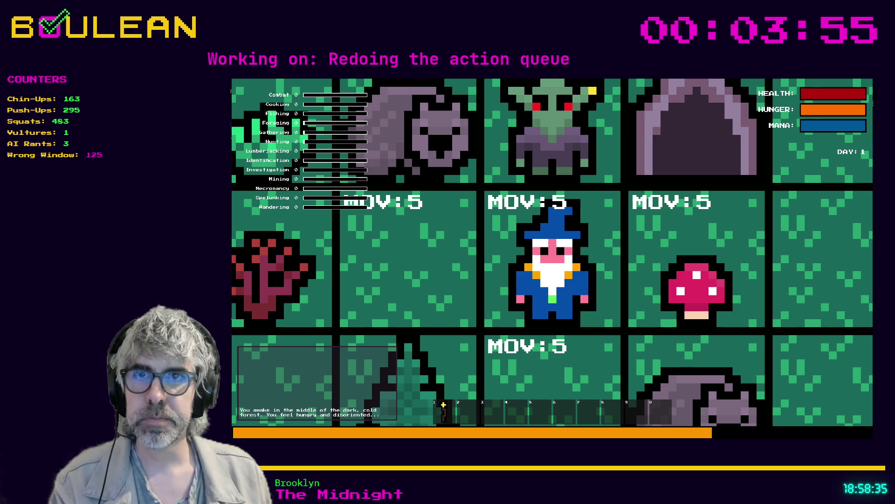
scroll(466, 276, down, 3)
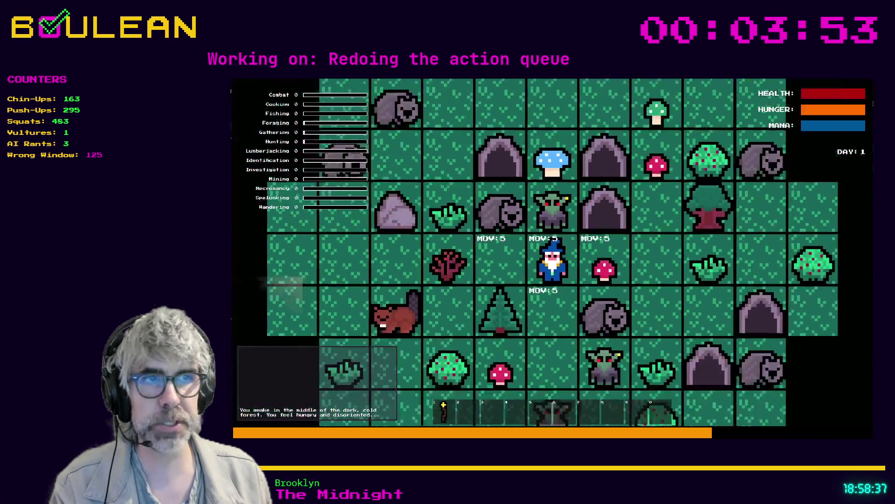
- Walk the wizard two tiles west, mine the rock to the north four times, then stop the game
key(Left)
key(Left)
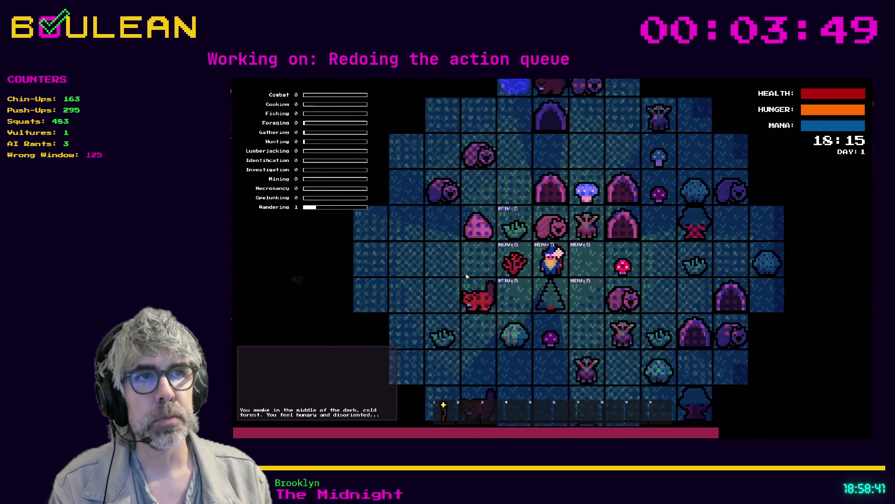
key(Left)
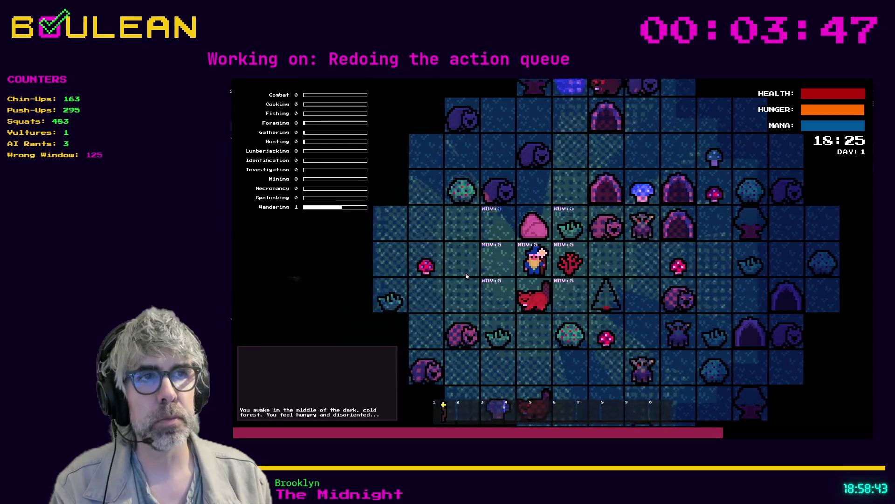
key(Up)
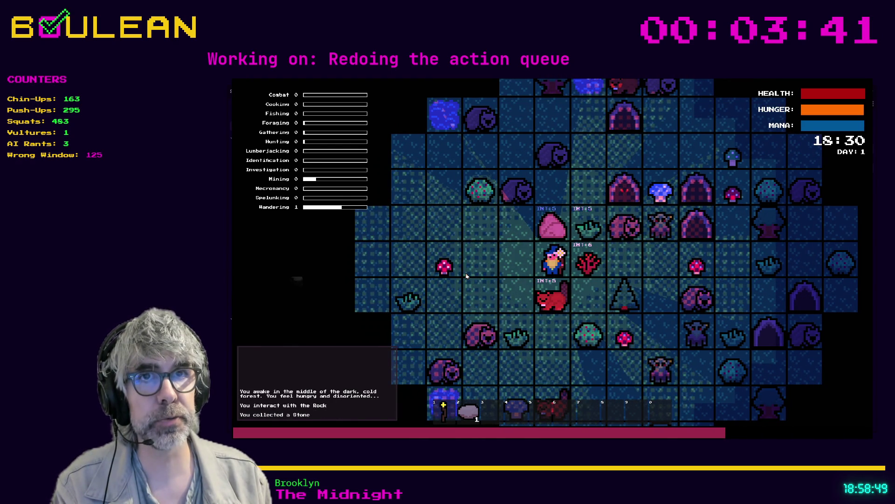
key(Up)
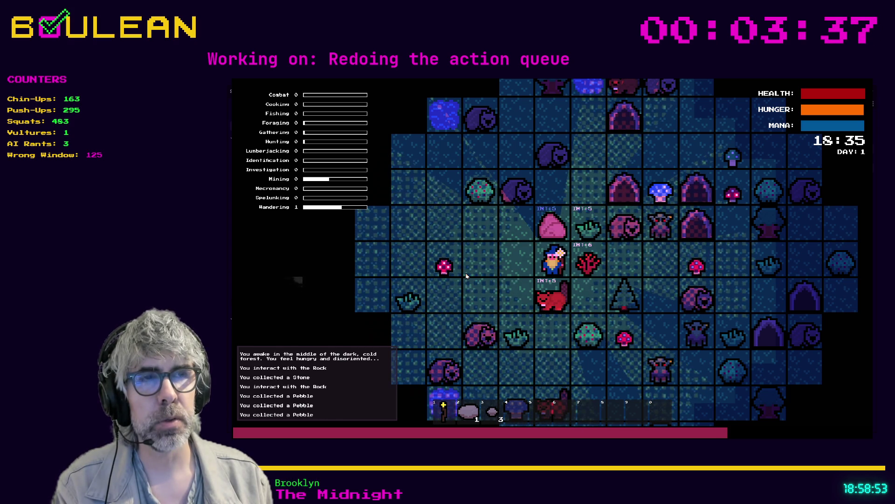
key(Up)
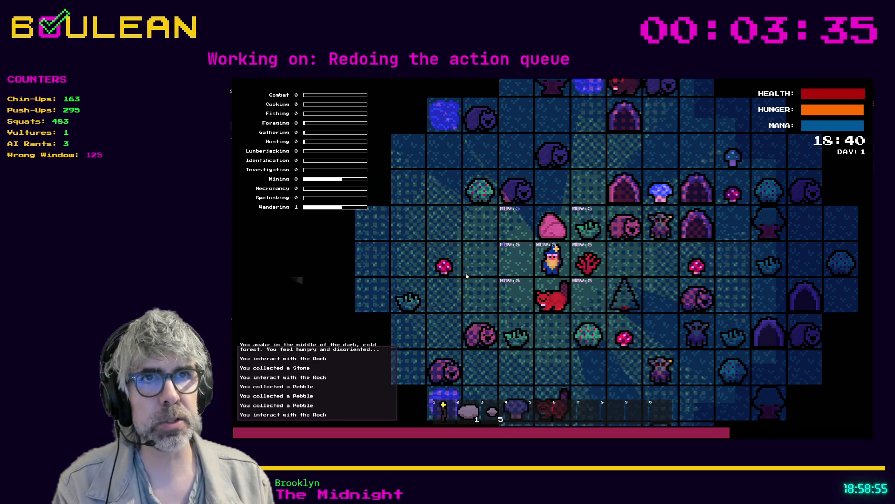
key(Up)
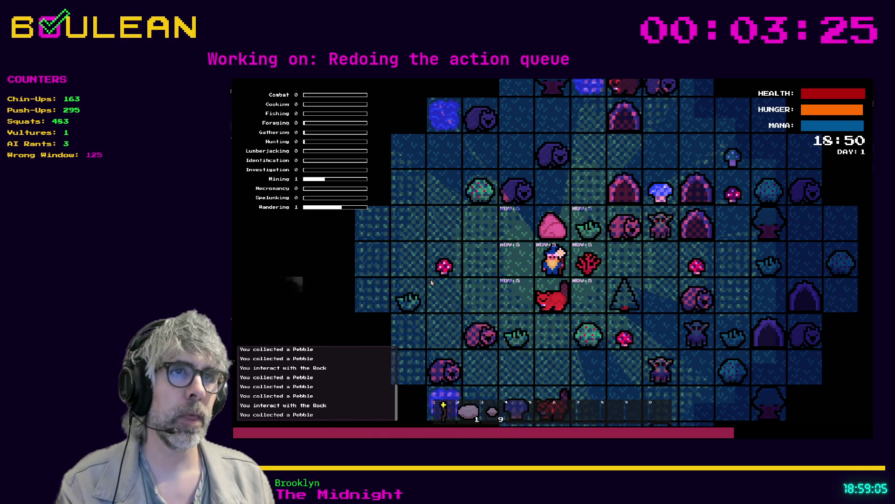
key(F8)
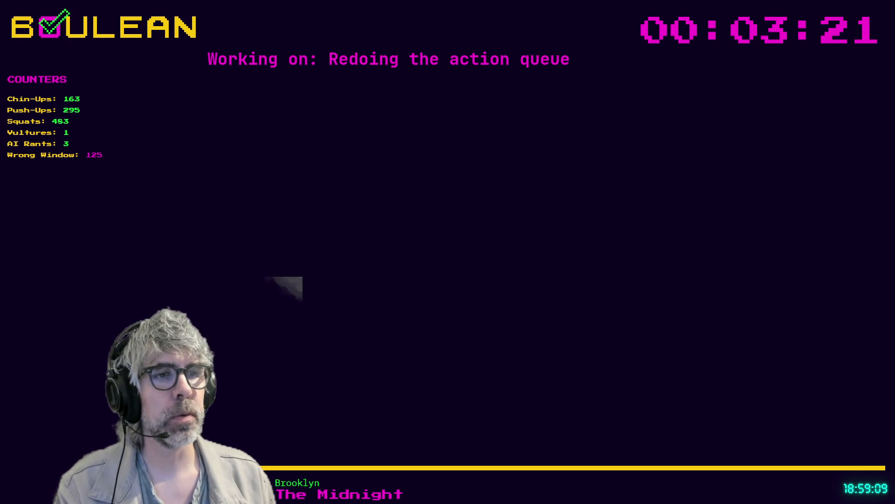
- Check off 'Mining a rock does not level the mining skill up' in Obsidian, then return to Godot
key(alt+Tab)
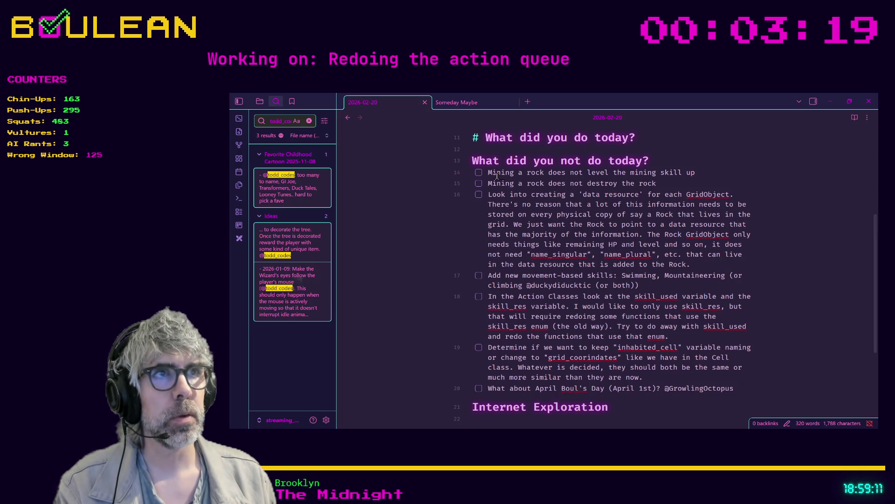
click(479, 173)
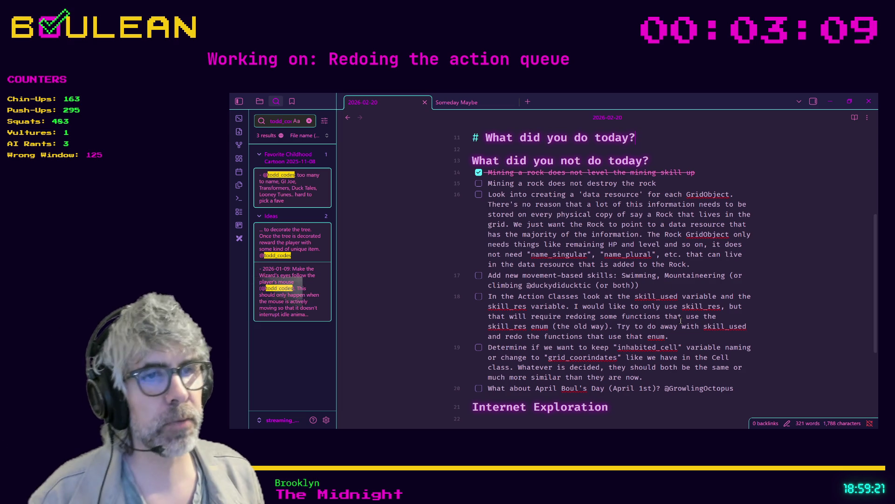
key(alt+Tab)
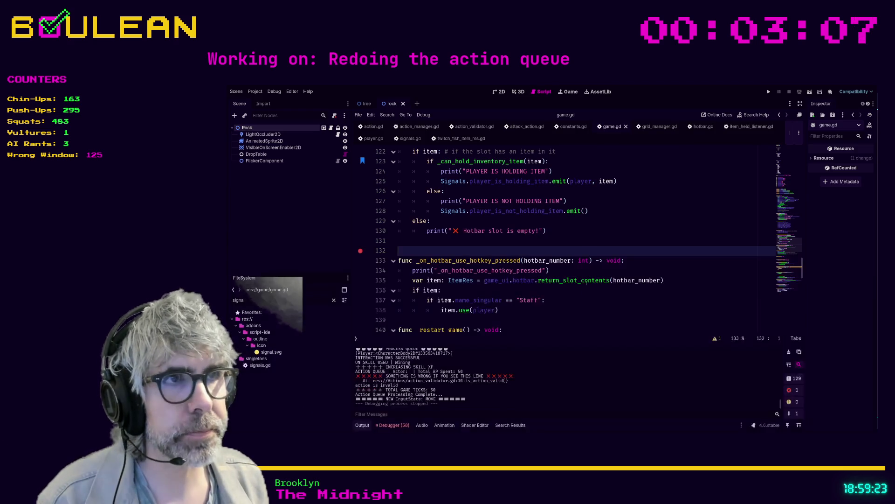
- Run the game, chop a tree, attack the Wombat and collect its meat, then stop with F8
key(F5)
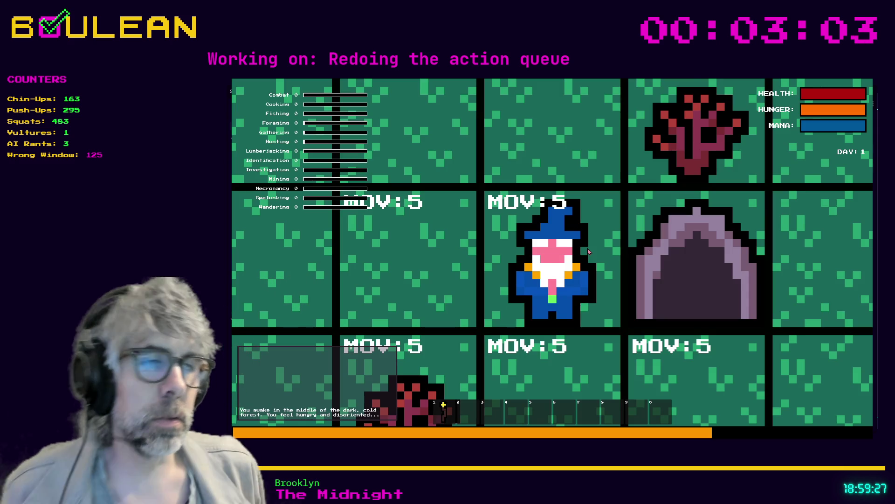
scroll(588, 251, down, 3)
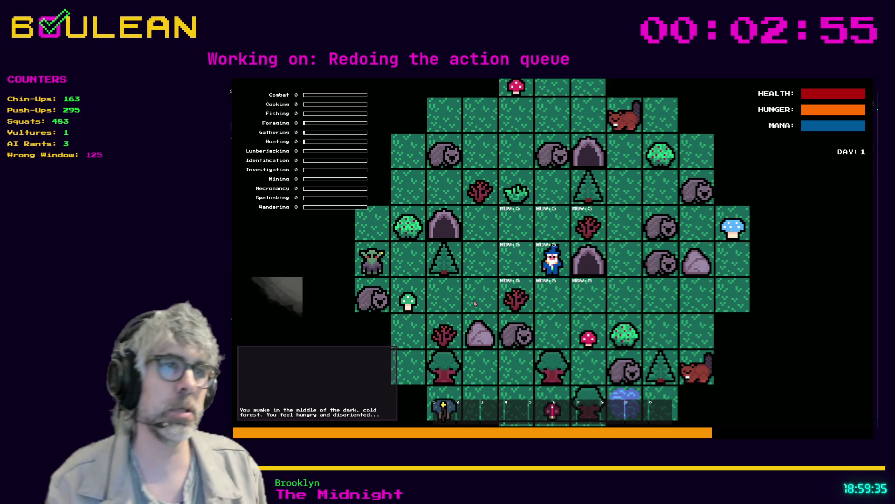
key(Down)
key(Down)
key(Down)
key(Down)
key(Down)
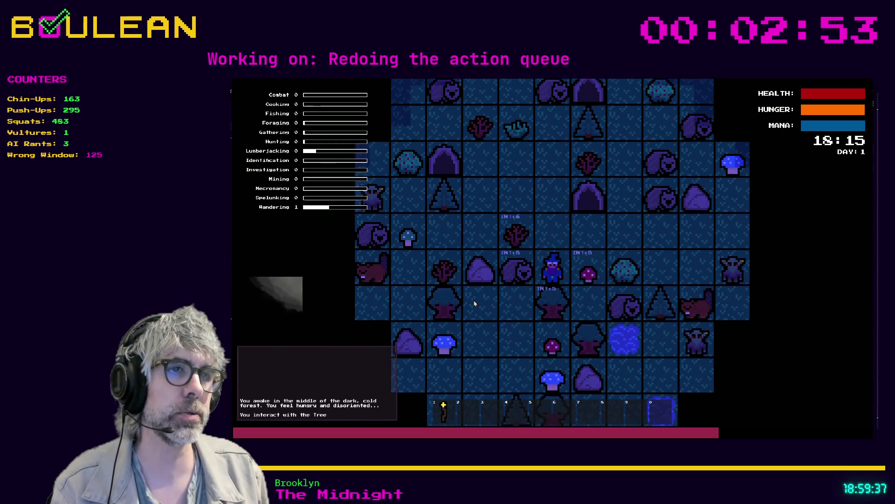
key(Down)
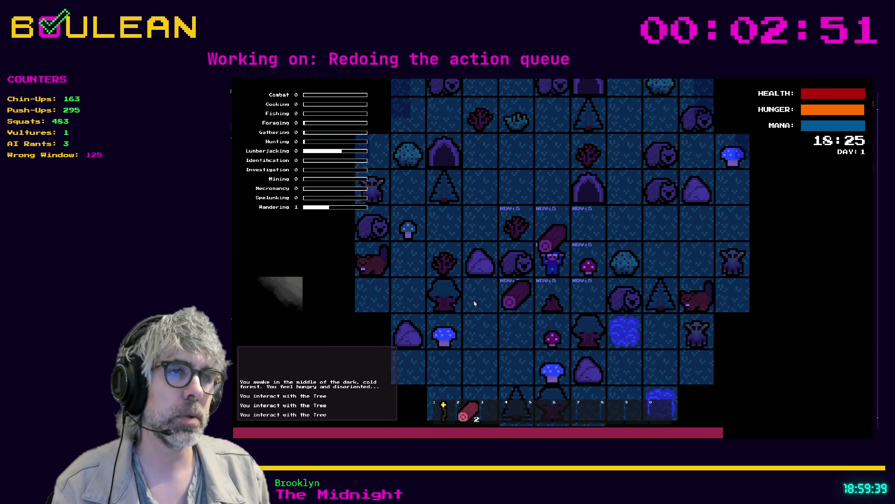
key(Left)
key(Left)
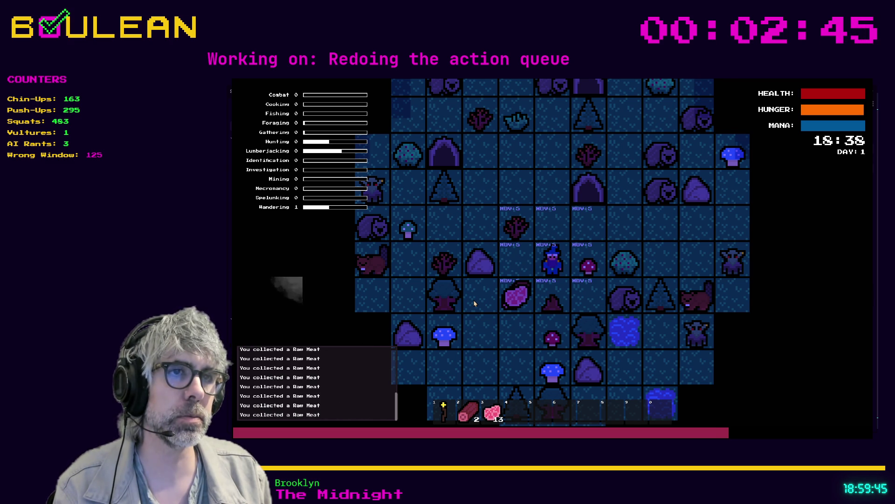
key(Left)
key(Down)
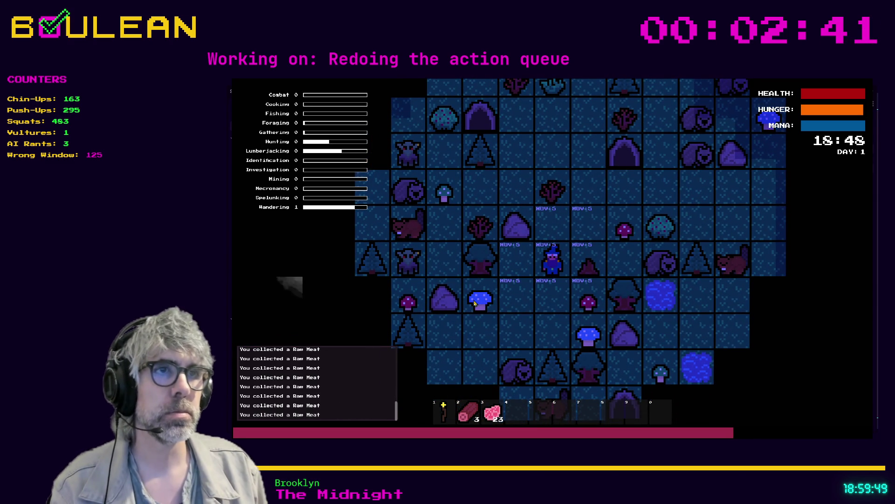
key(Left)
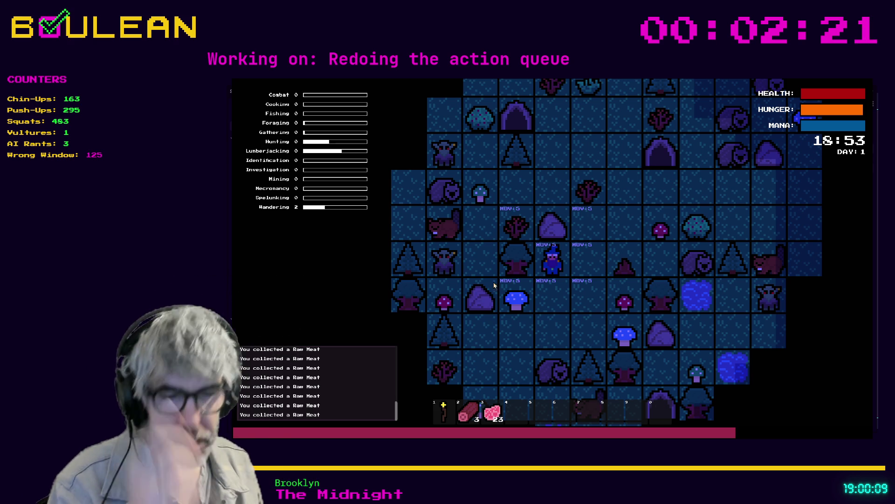
key(F8)
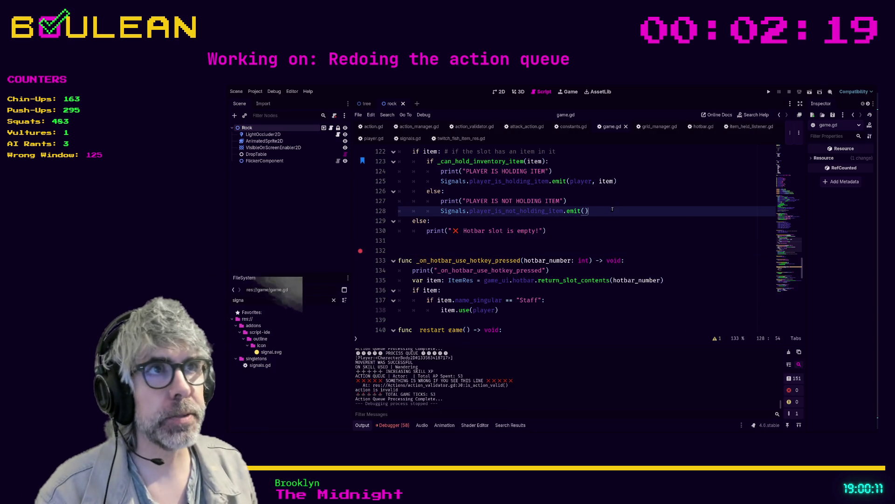
- Filter FileSystem for 'tree' and open tree.tscn and tree.gd
key(BackSpace)
key(BackSpace)
key(BackSpace)
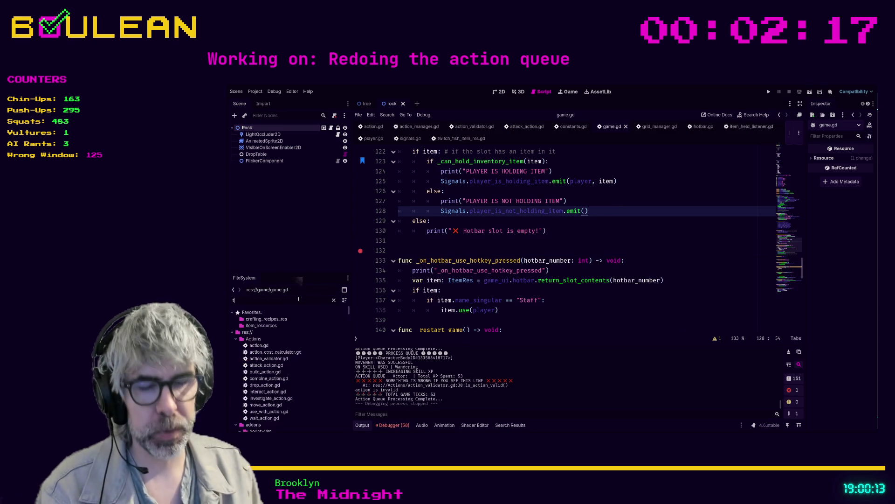
text(tree)
scroll(311, 359, down, 3)
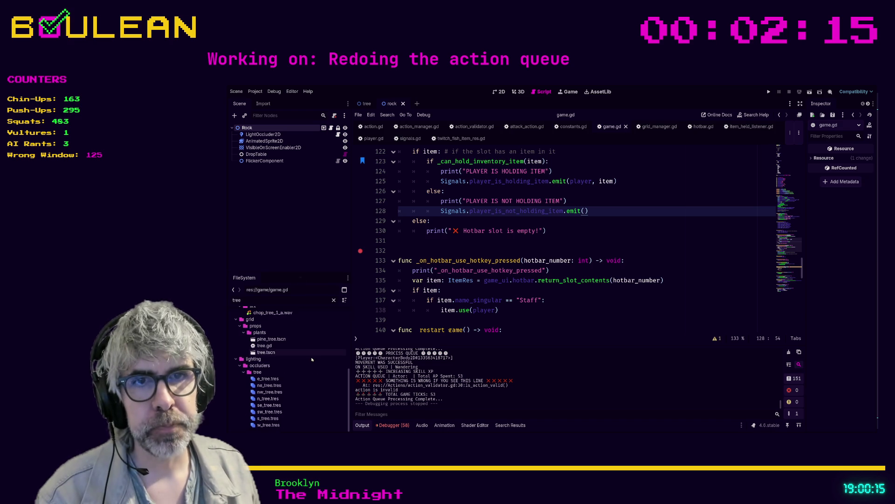
double_click(266, 353)
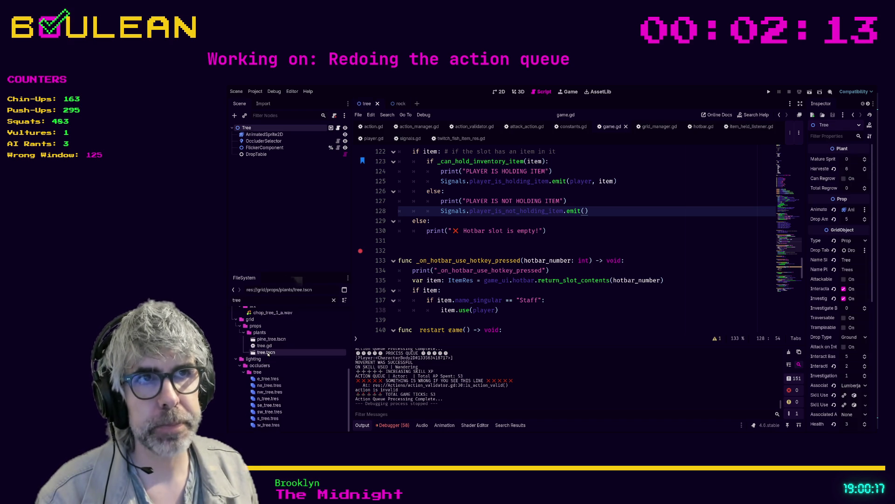
double_click(273, 347)
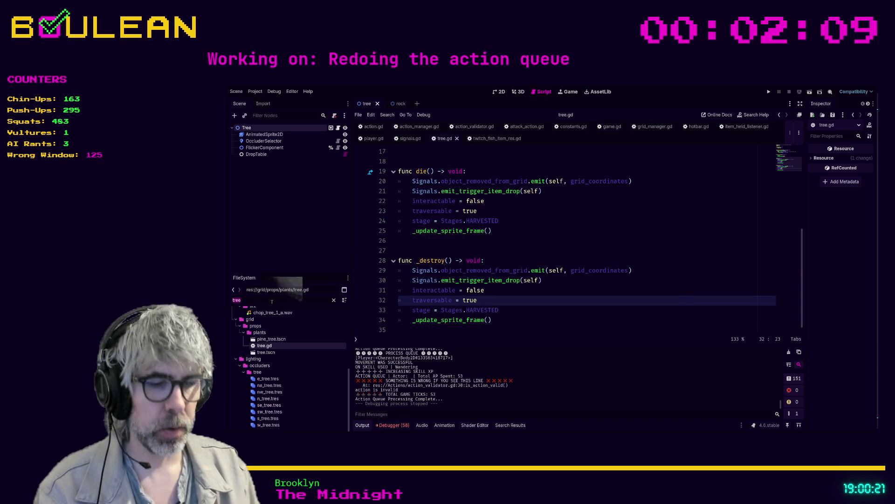
- Filter for 'rock' and open rock.gd and rock.tscn
text(rock)
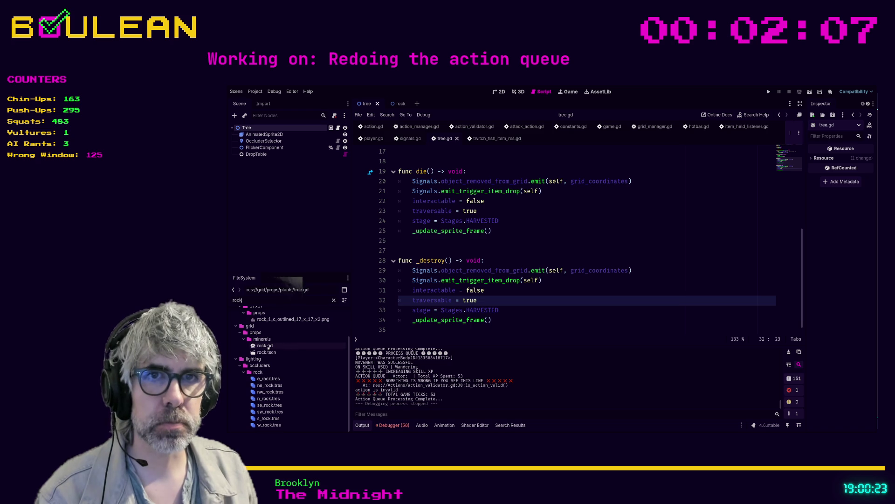
double_click(265, 346)
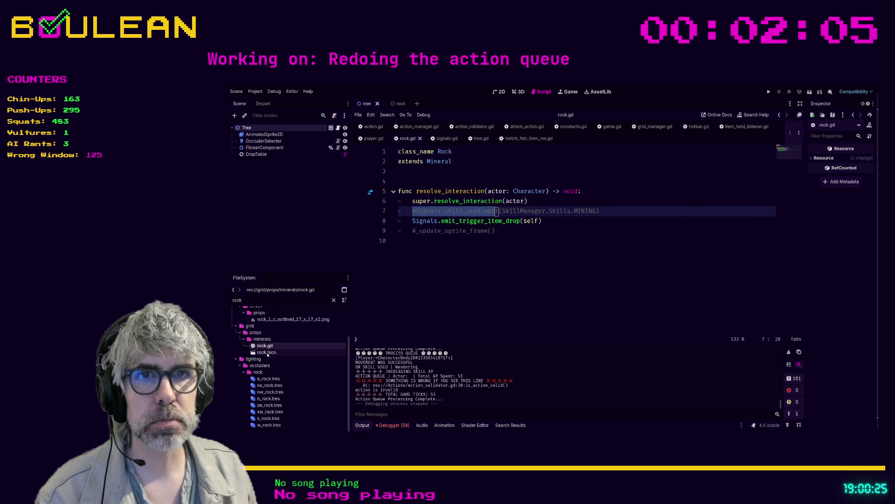
double_click(267, 352)
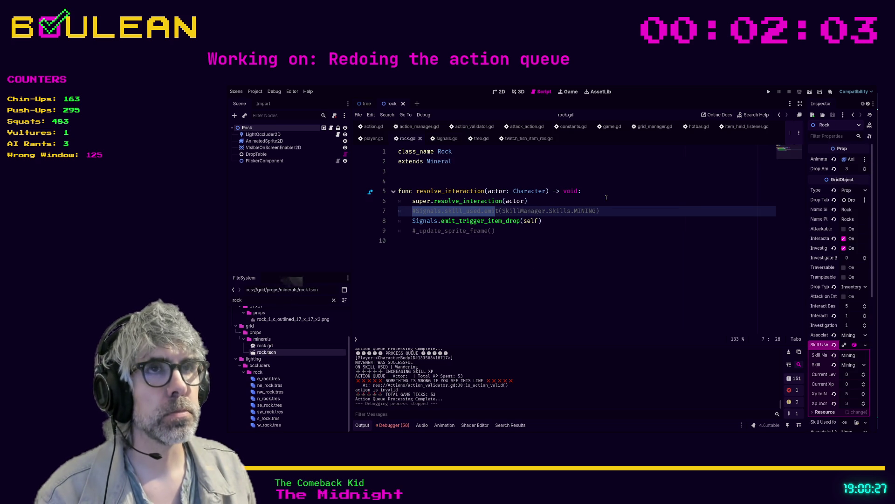
- Review tree.gd's take_damage handling, then go back to rock.gd
click(476, 139)
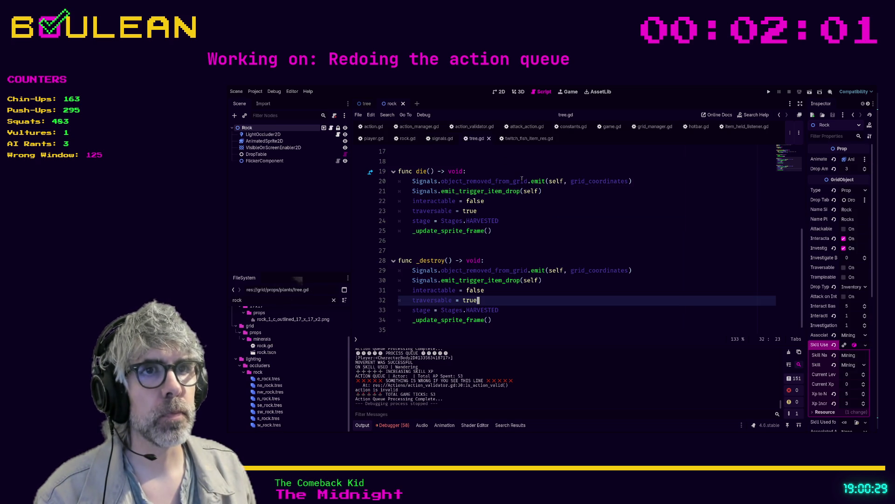
scroll(581, 213, up, 4)
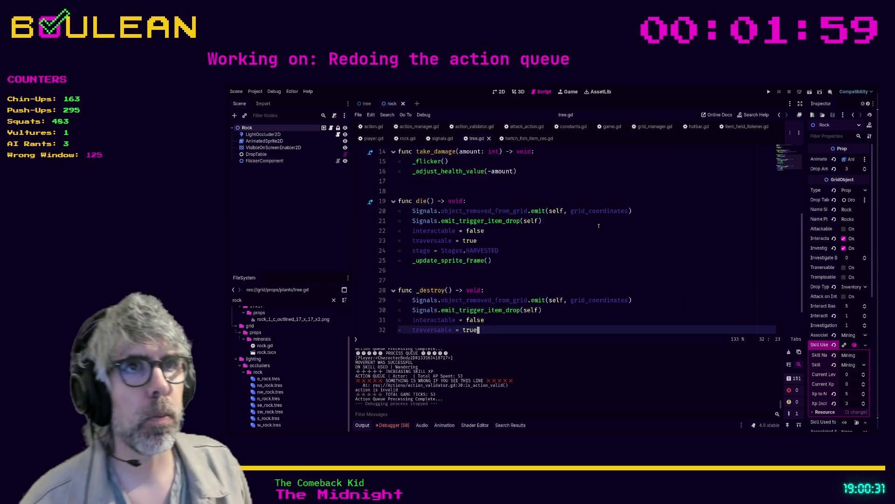
scroll(604, 231, up, 2)
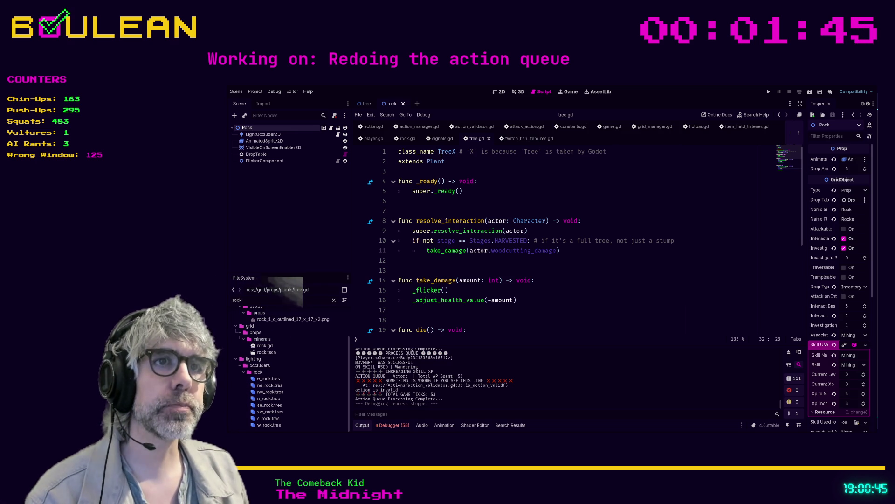
click(403, 140)
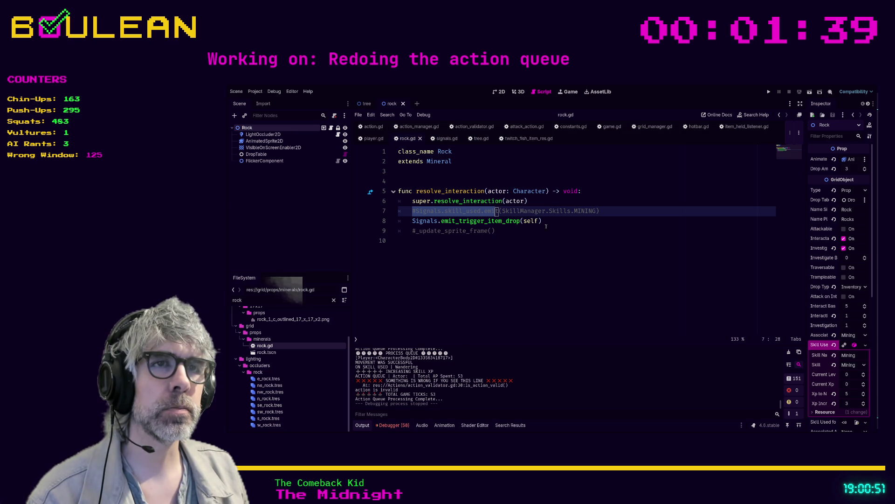
- Add take_damage(actor.woodcutting_damage) below the trigger_item_drop emit in rock.gd and save
click(564, 223)
key(Return)
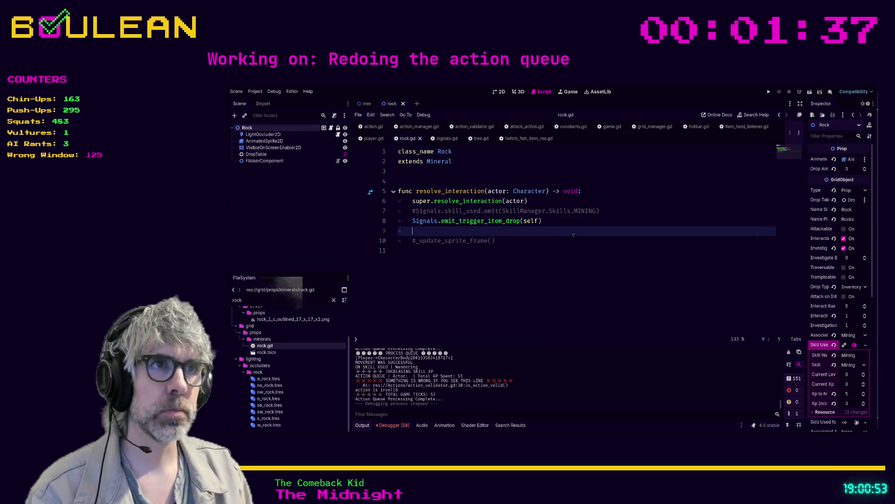
text(lf.)
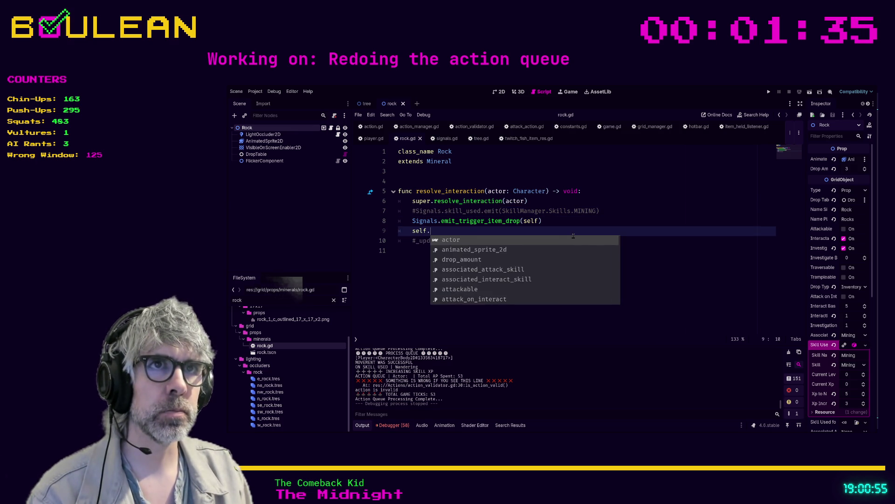
text(tak)
key(Return)
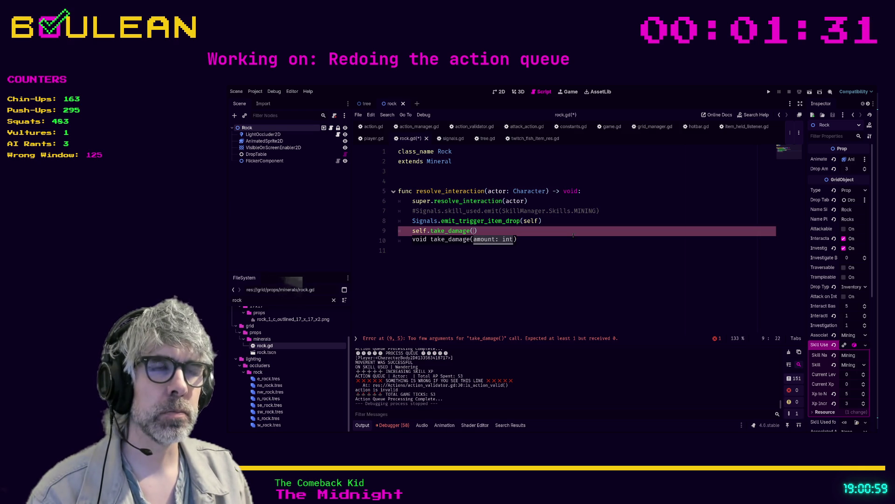
text(or.m)
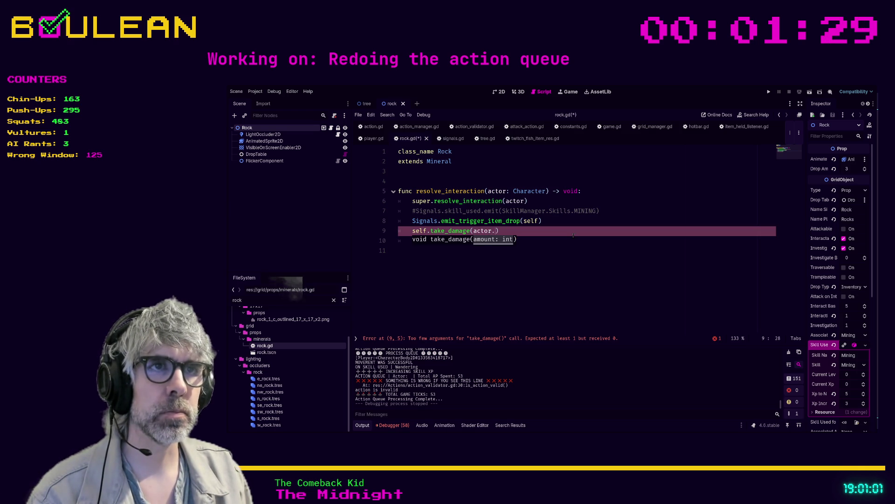
text(inin)
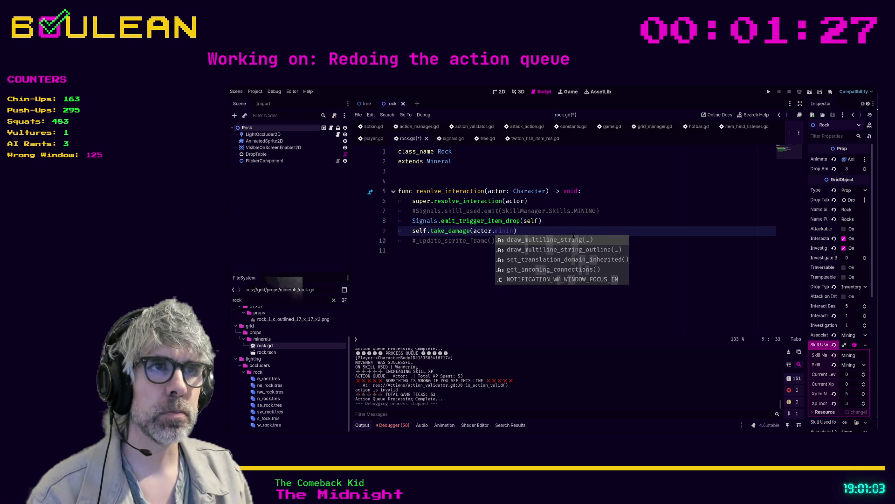
key(BackSpace)
key(BackSpace)
key(BackSpace)
text(wood)
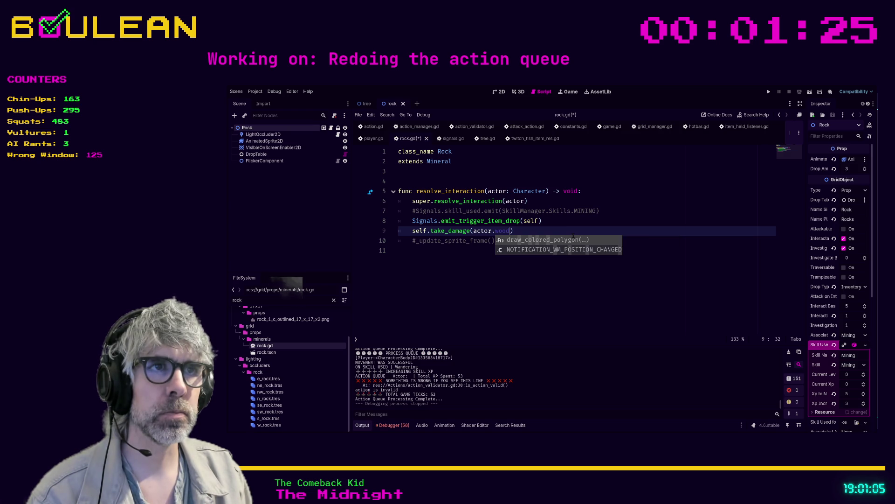
key(BackSpace)
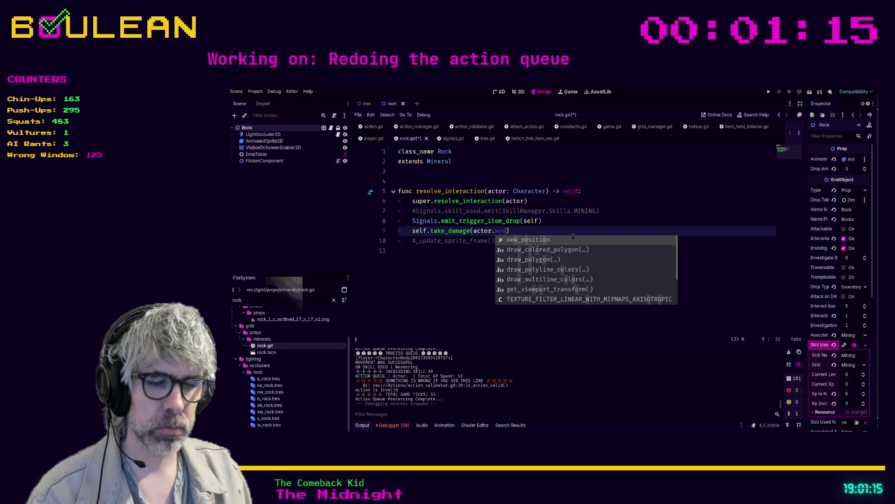
text(dcutting_damage)
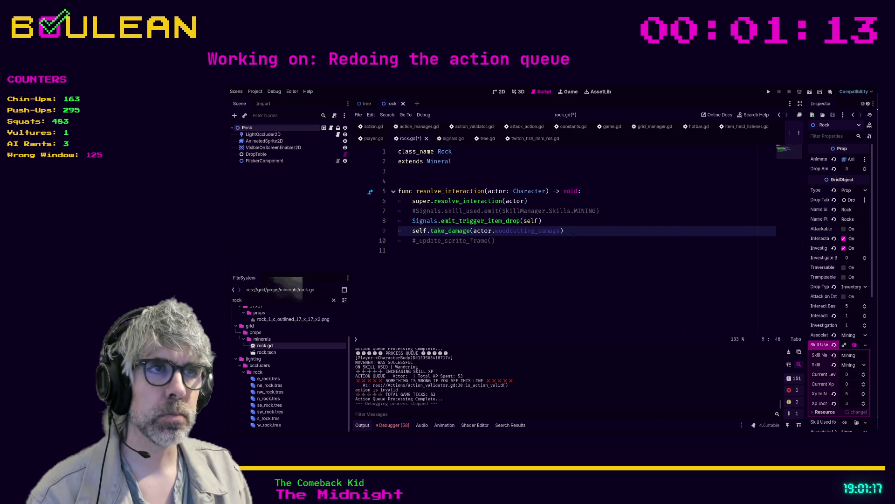
click(579, 237)
key(ctrl+s)
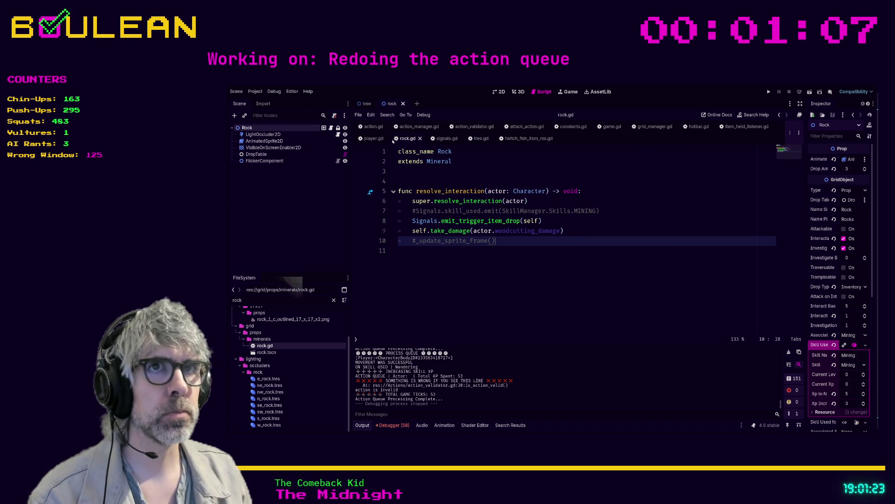
- Look over tree.gd and signals.gd, then return to rock.gd
click(480, 139)
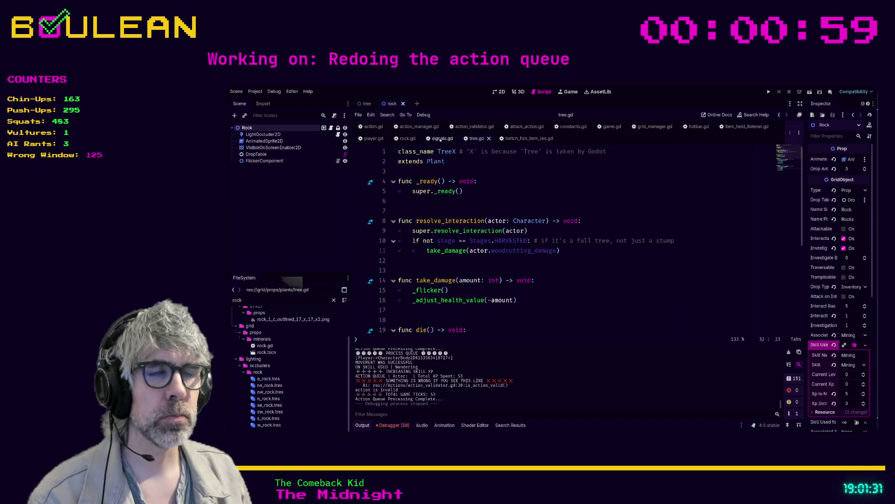
click(440, 139)
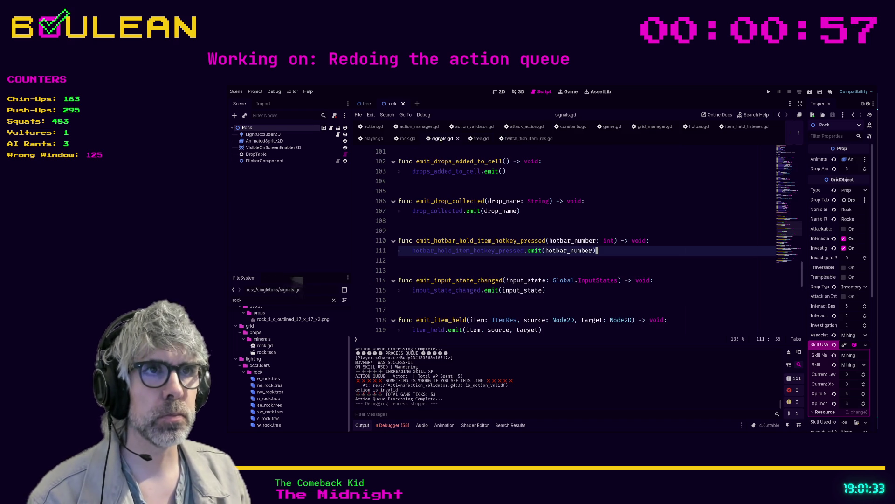
click(407, 138)
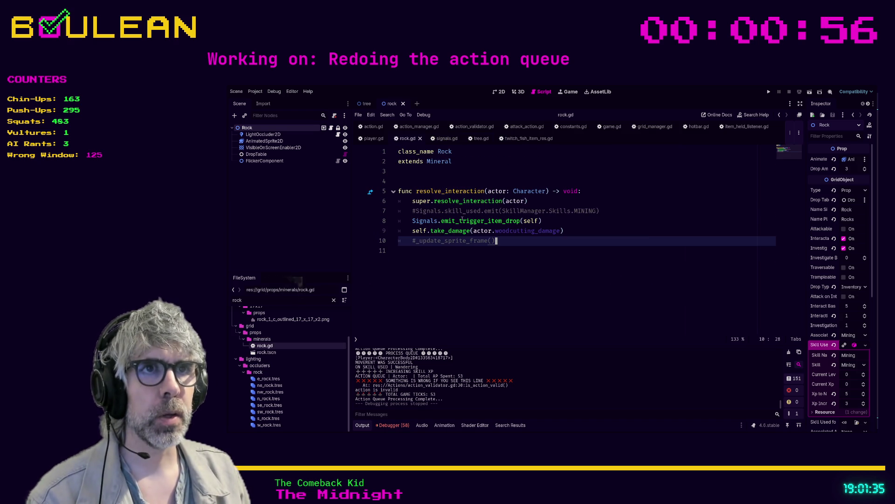
- Drop the self. prefix and commented sprite-update and skill_used lines, save, and run the game
click(429, 231)
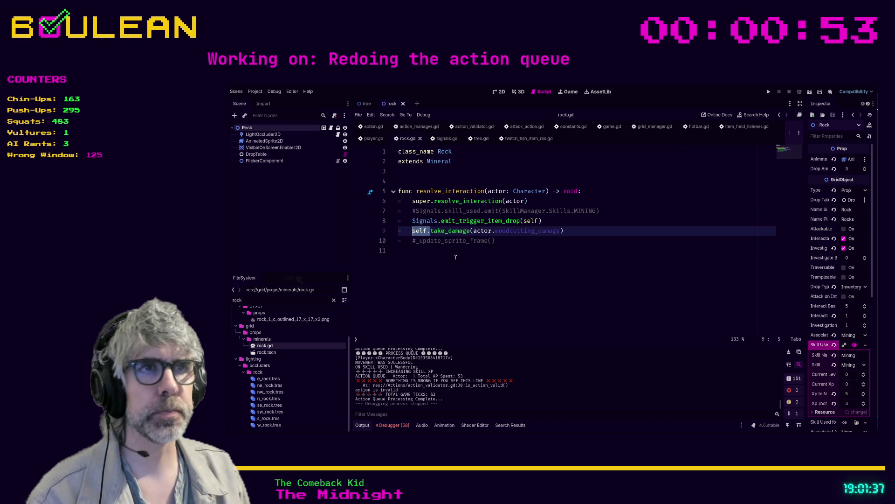
key(BackSpace)
key(Down)
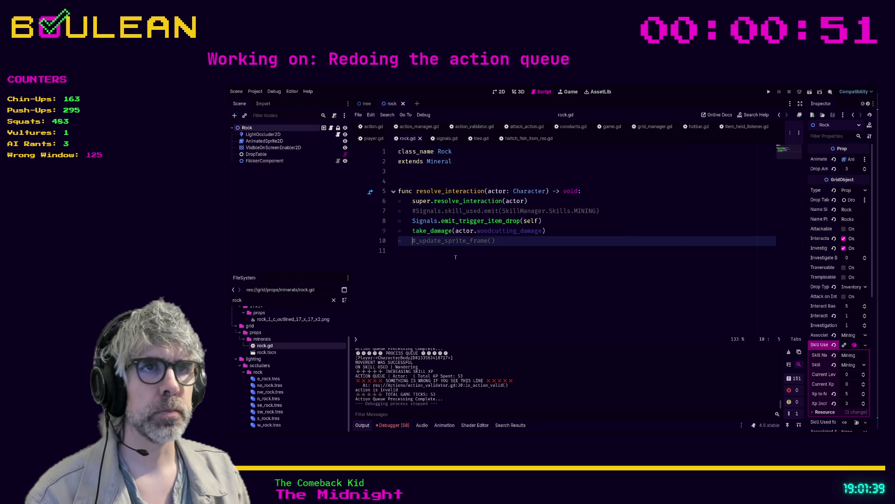
key(shift+End)
key(BackSpace)
key(BackSpace)
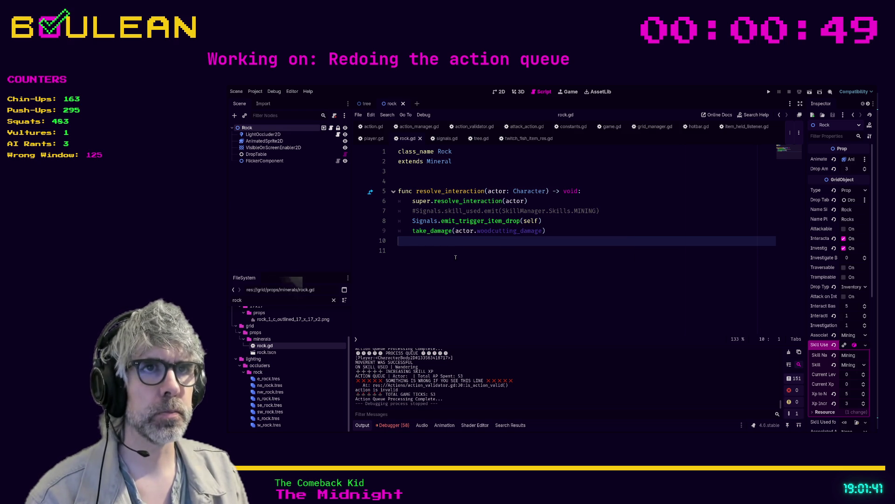
key(BackSpace)
key(Up)
key(Up)
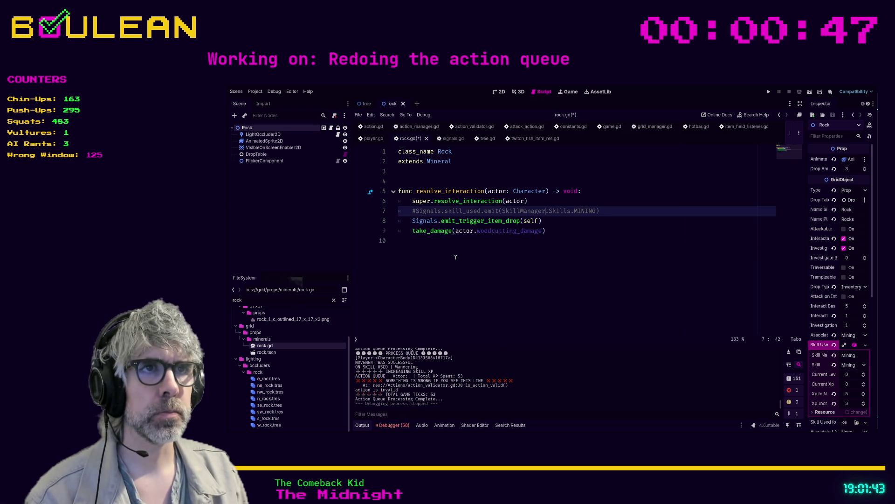
key(shift+Home)
key(shift+Home)
key(BackSpace)
key(BackSpace)
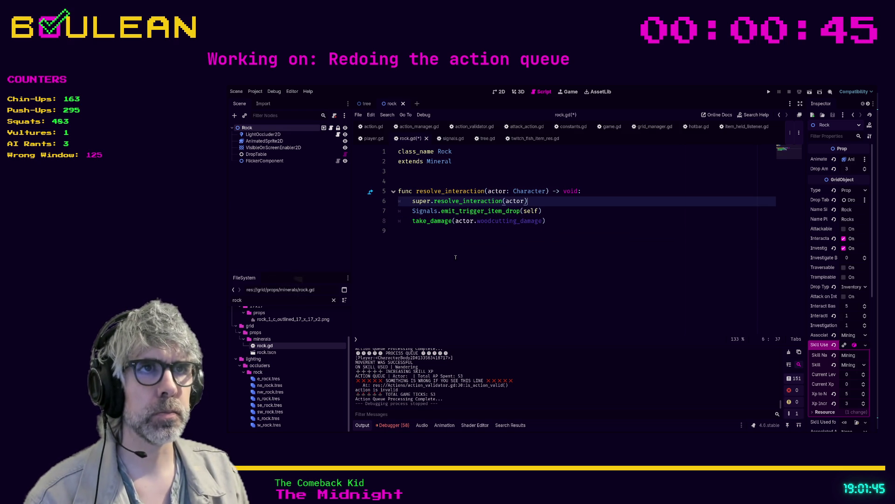
key(Down)
key(ctrl+s)
key(F5)
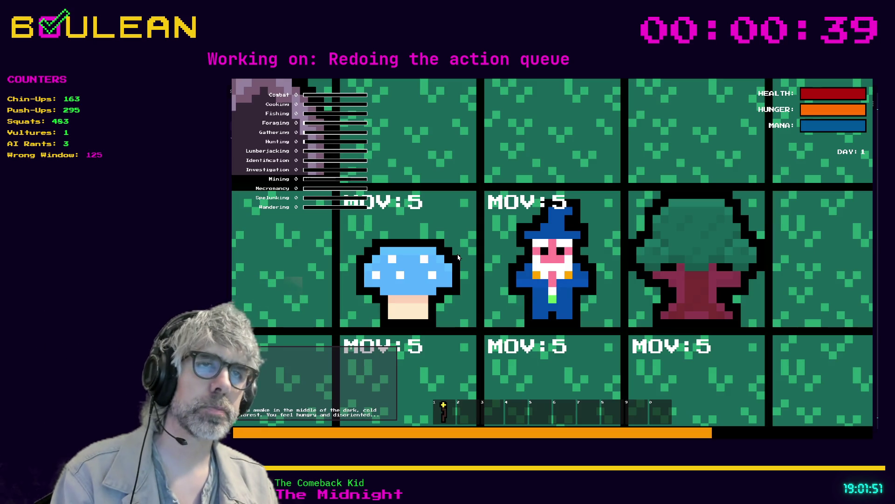
- Stop the running game and select the Rock root node in the scene tree
scroll(458, 257, down, 5)
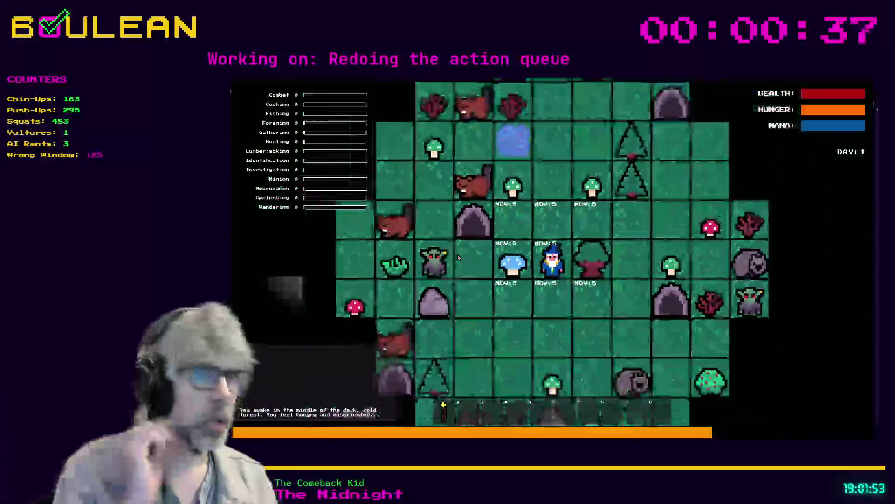
key(F8)
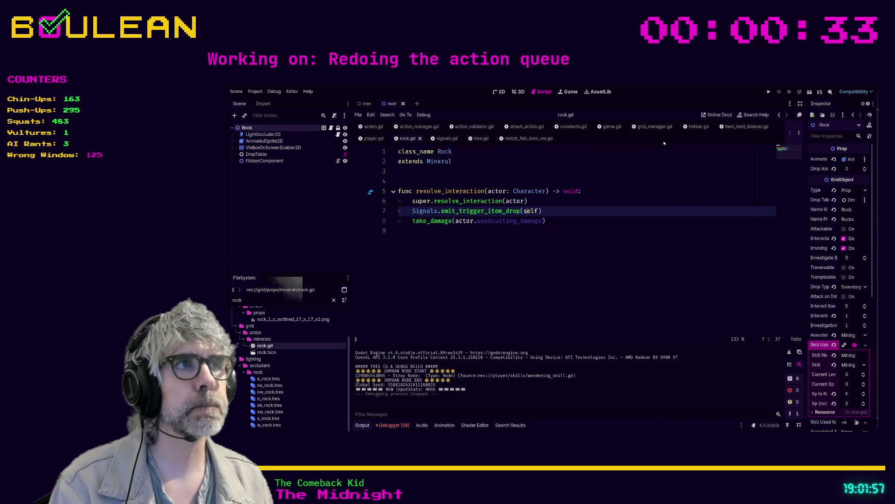
click(266, 134)
click(247, 127)
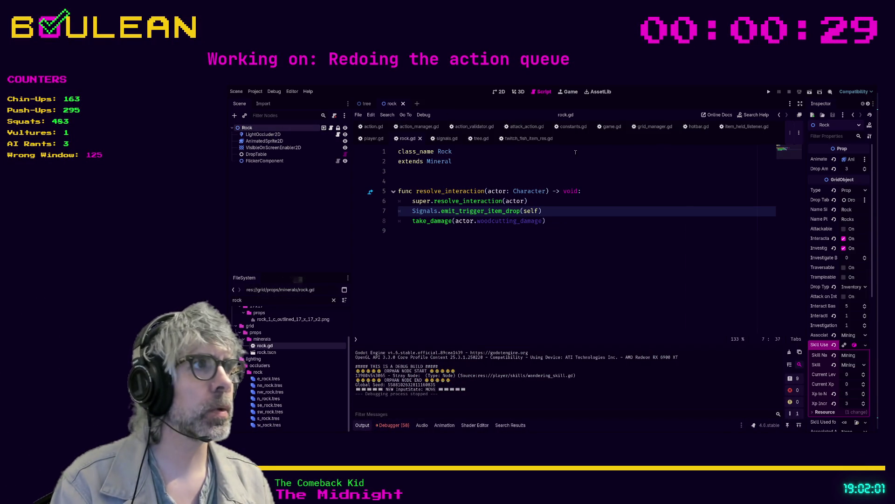
mouse_move(806, 265)
mouse_down()
mouse_move(756, 203)
mouse_move(708, 203)
mouse_up()
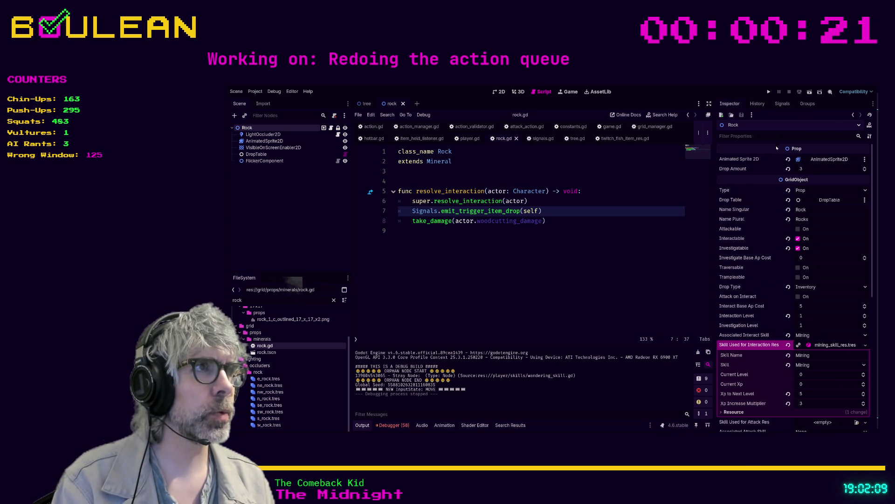
- Filter the Rock's properties for 'hea', set Health to 3, then save and rerun the game
click(766, 137)
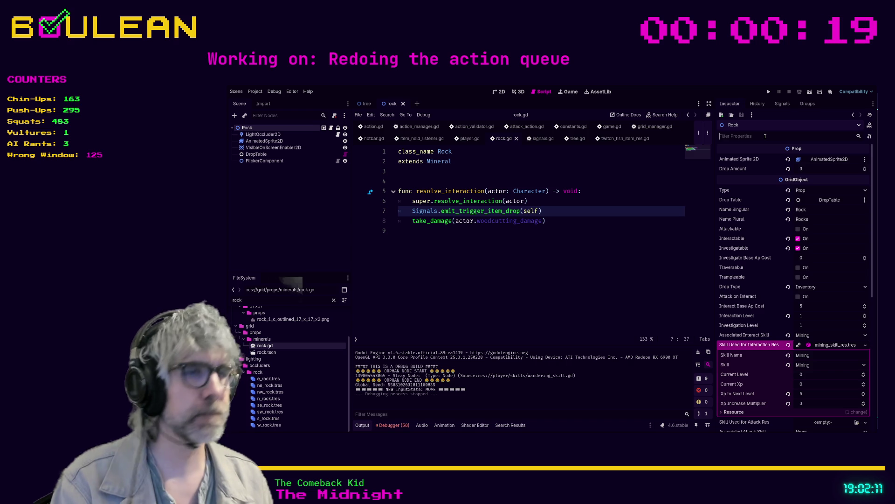
text(hea)
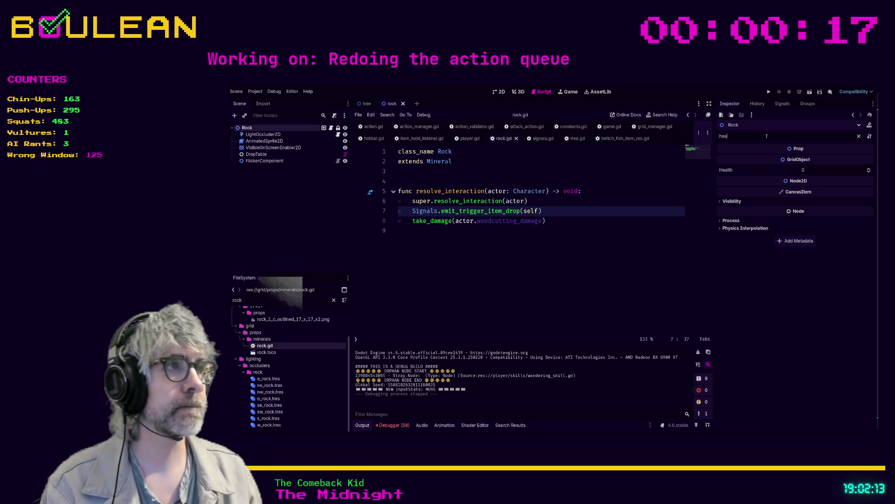
click(811, 173)
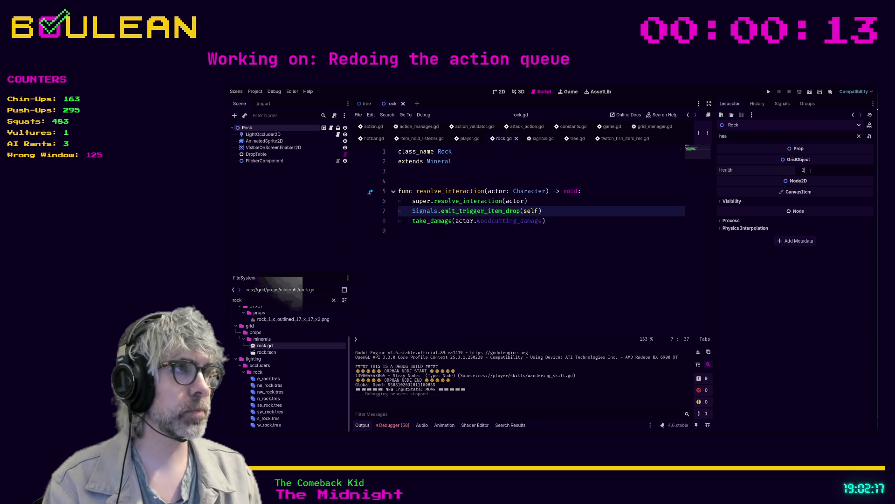
text(3)
key(Return)
click(638, 193)
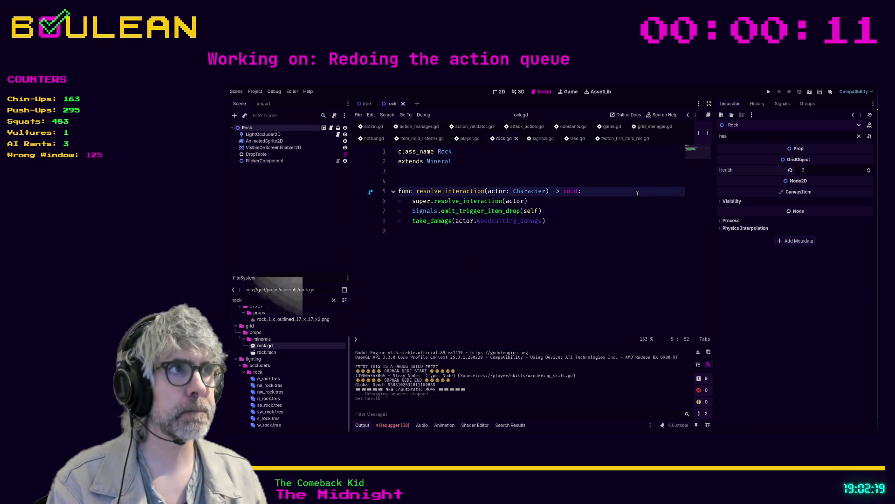
key(F5)
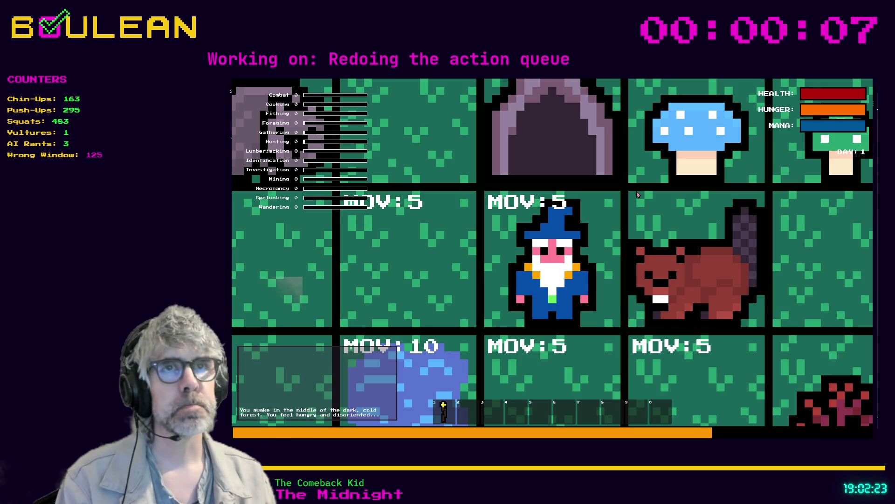
- Walk the wizard into rocks to mine stones and pebbles, then stop the game
scroll(637, 194, down, 3)
scroll(637, 194, down, 3)
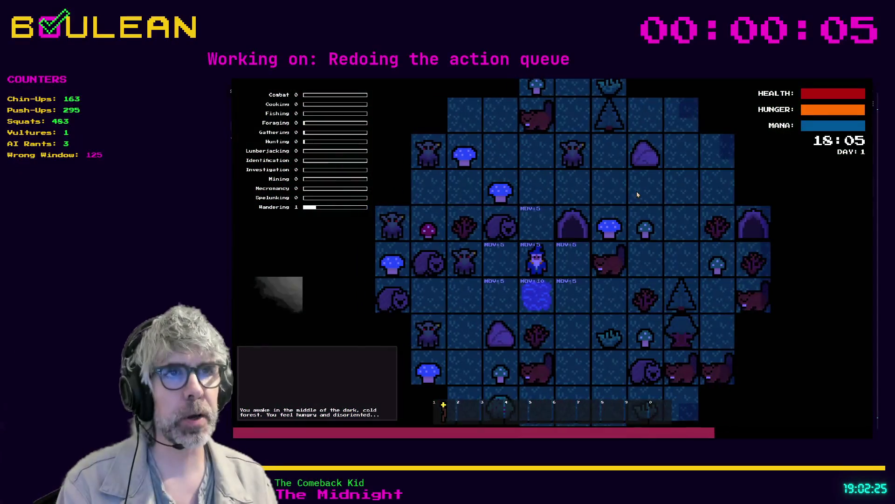
key(Down)
key(Down)
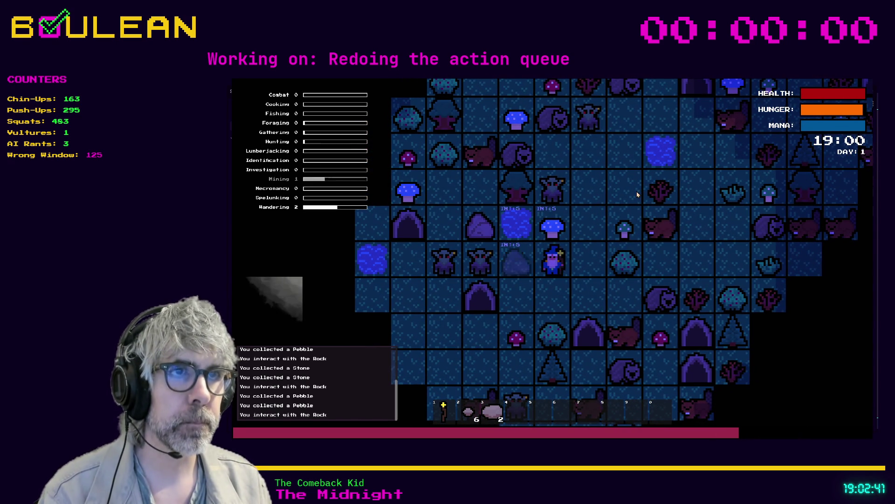
scroll(596, 258, up, 3)
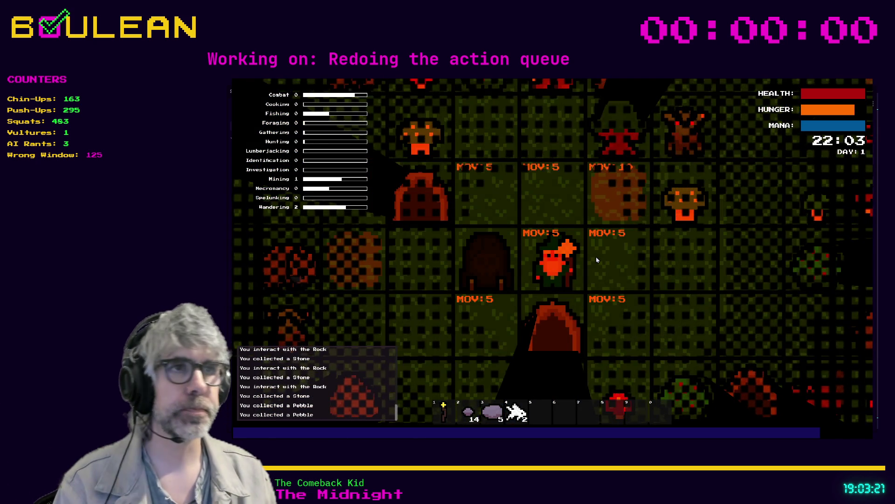
key(w)
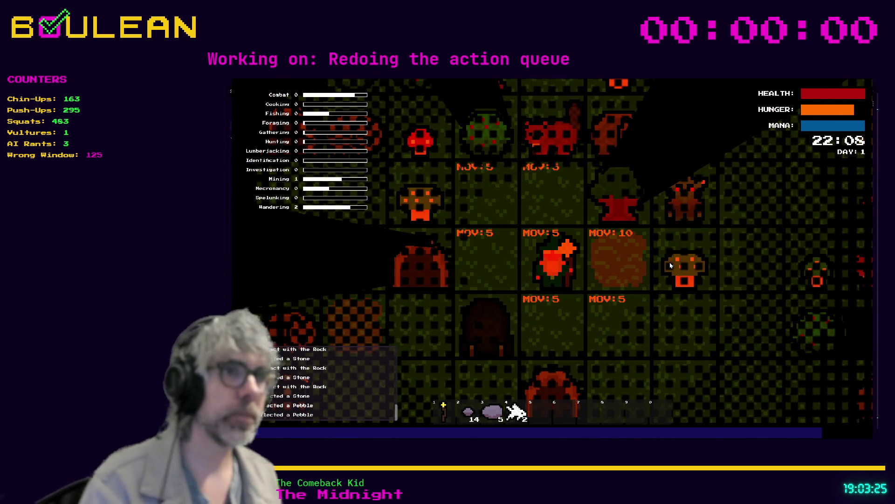
key(F8)
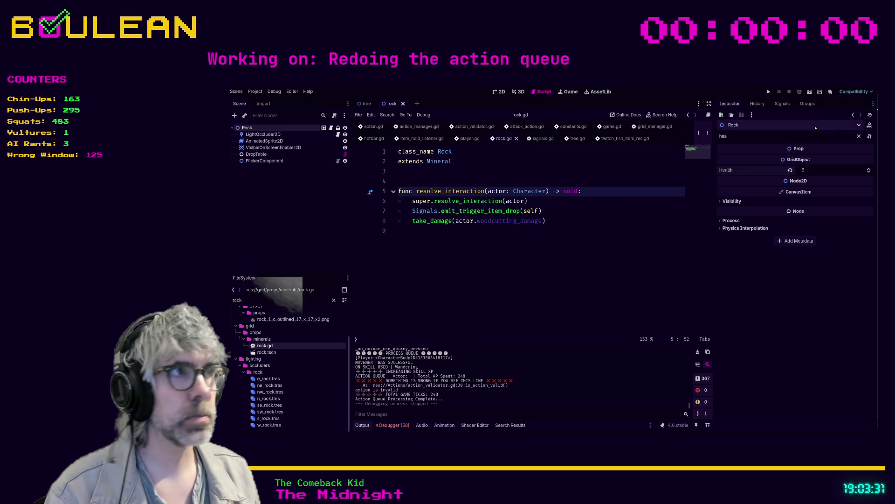
key(alt+Tab)
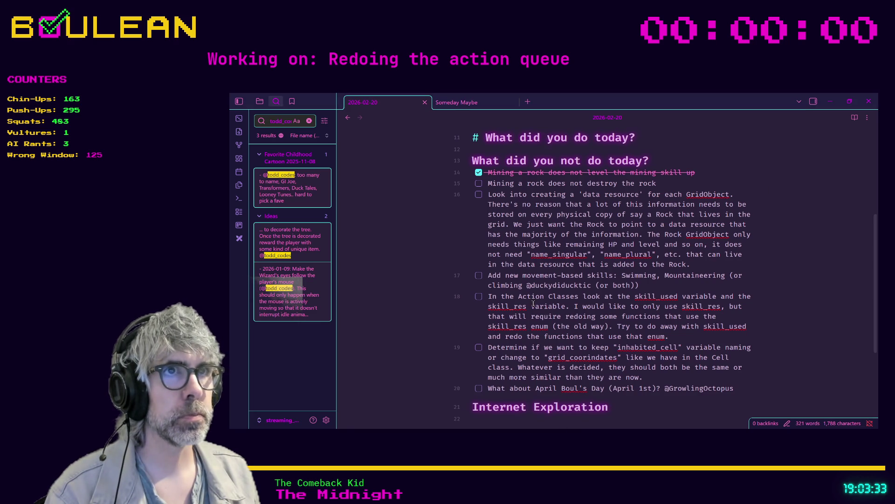
- Tick the 'Mining a rock does not destroy the rock' to-do, then select the word Mountaineering
click(644, 184)
click(478, 183)
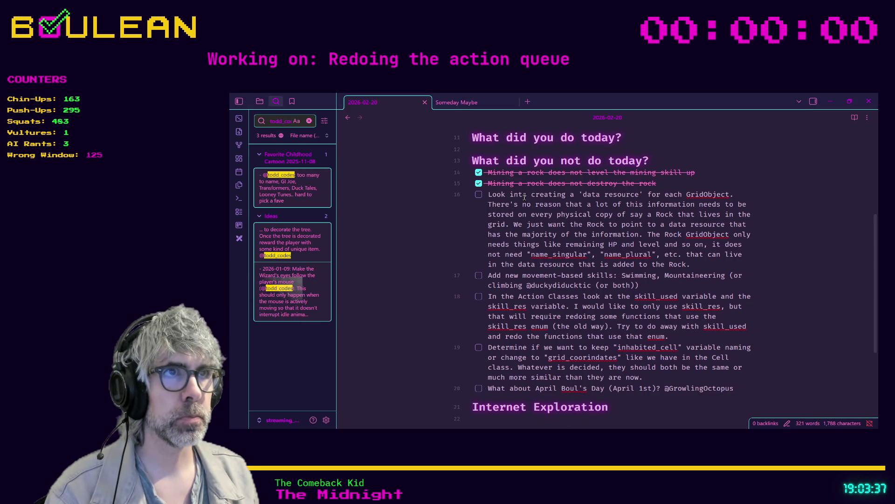
scroll(581, 221, down, 1)
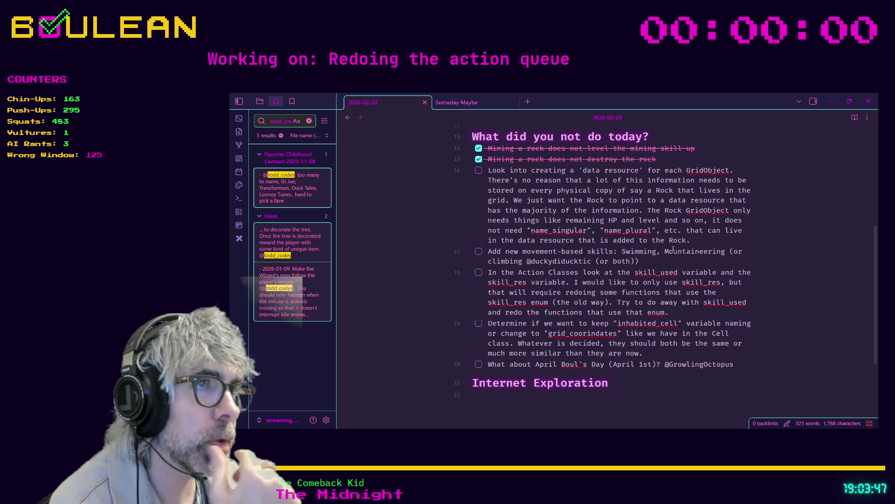
drag(663, 252, 725, 252)
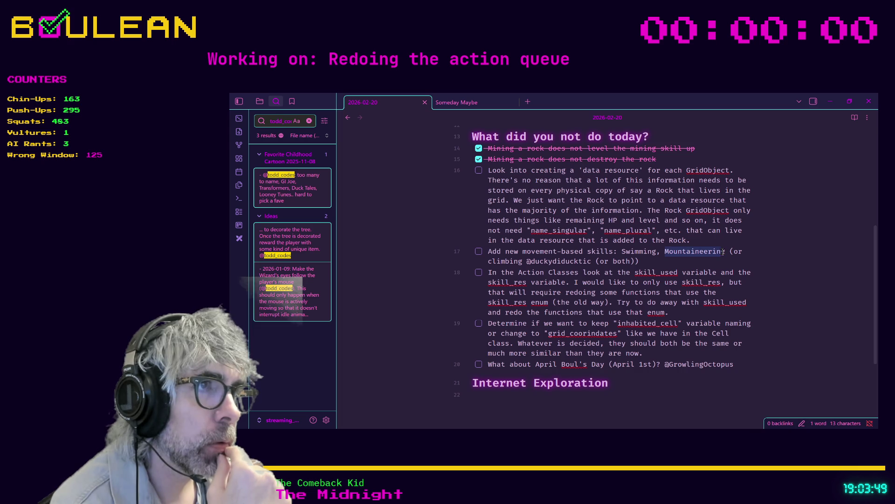
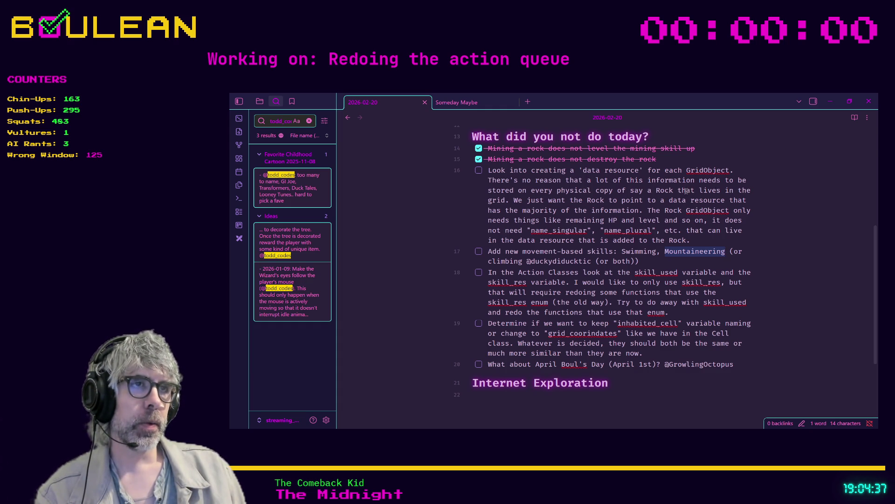
- Select and clear the words Swimming, Mountaineering and climbing in the 2026-02-20 note
mouse_move(622, 252)
mouse_down()
mouse_move(727, 253)
mouse_move(671, 253)
mouse_up()
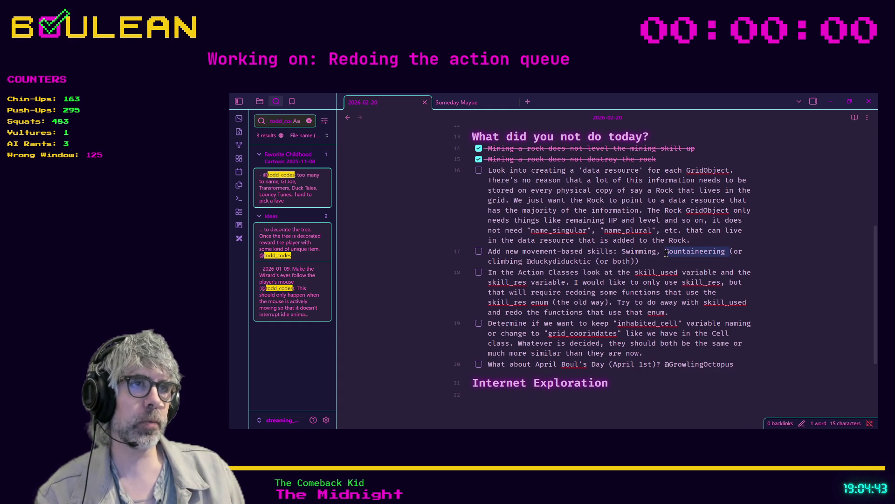
mouse_move(523, 262)
mouse_down()
mouse_move(489, 266)
mouse_move(518, 265)
mouse_up()
click(490, 264)
click(522, 264)
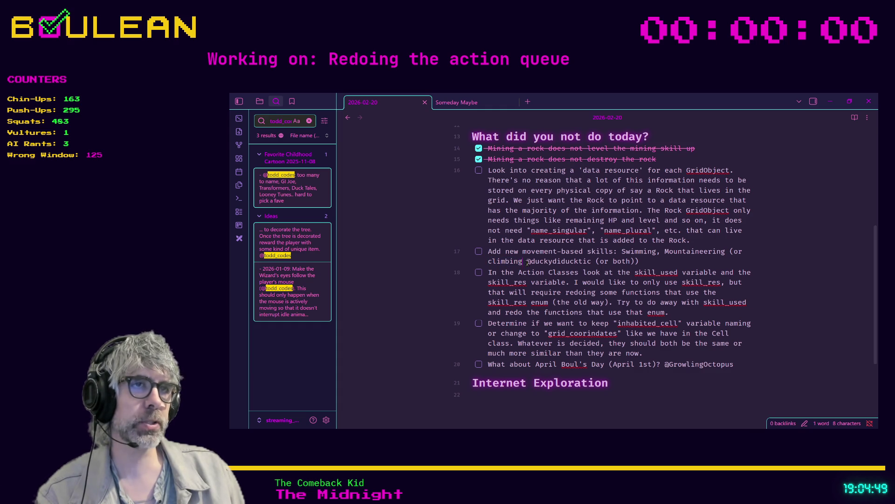
drag(665, 252, 716, 252)
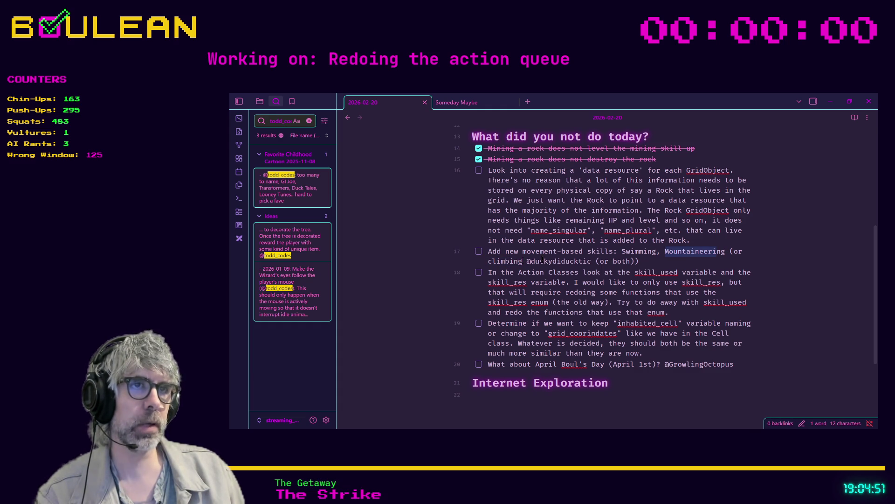
drag(526, 262, 490, 260)
mouse_move(666, 251)
mouse_down()
mouse_move(718, 252)
mouse_move(666, 252)
mouse_up()
click(725, 253)
click(657, 253)
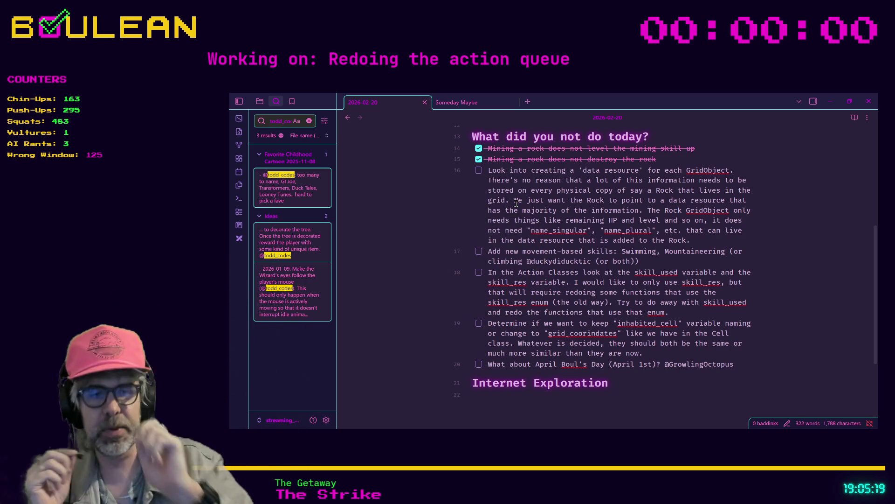
scroll(621, 216, up, 1)
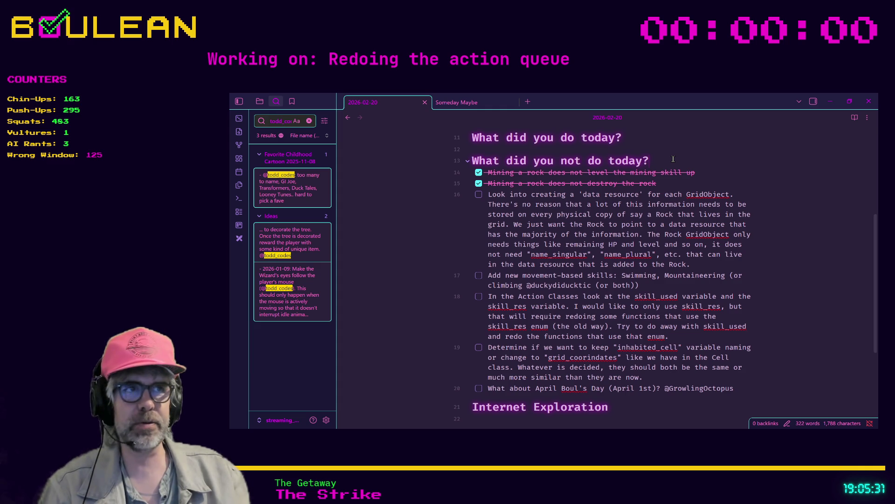
- Uncheck the two 'Mining a rock' tasks: leveling the mining skill and destroying the rock
click(673, 159)
scroll(676, 172, up, 3)
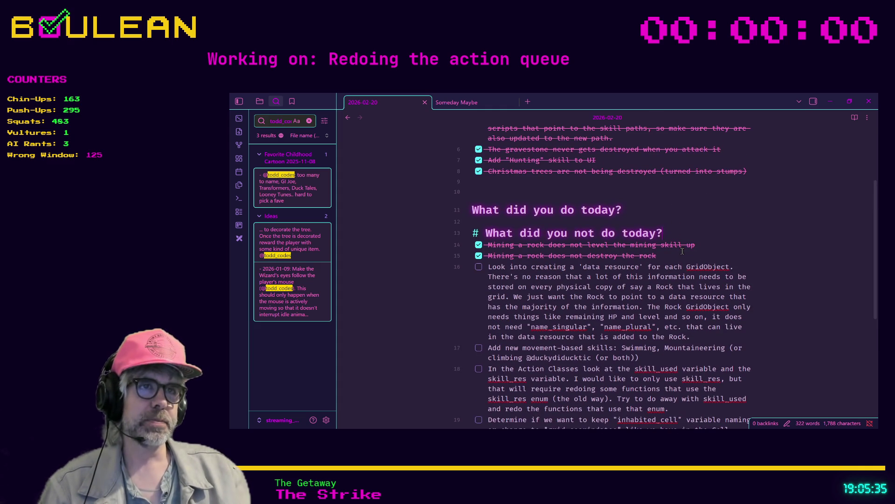
scroll(683, 251, up, 1)
scroll(661, 266, up, 4)
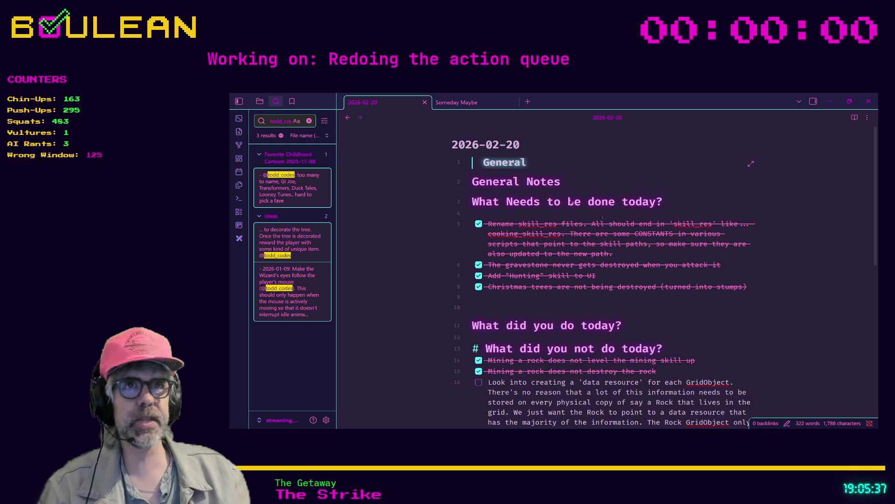
scroll(613, 233, down, 5)
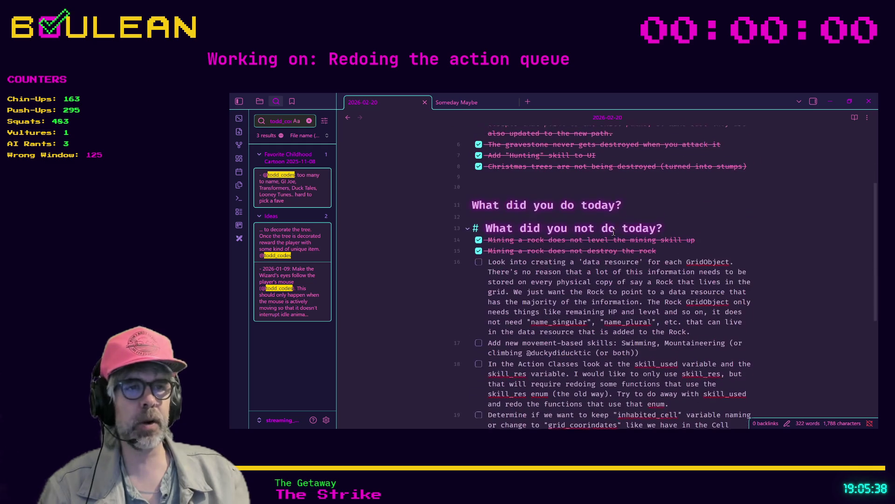
click(673, 252)
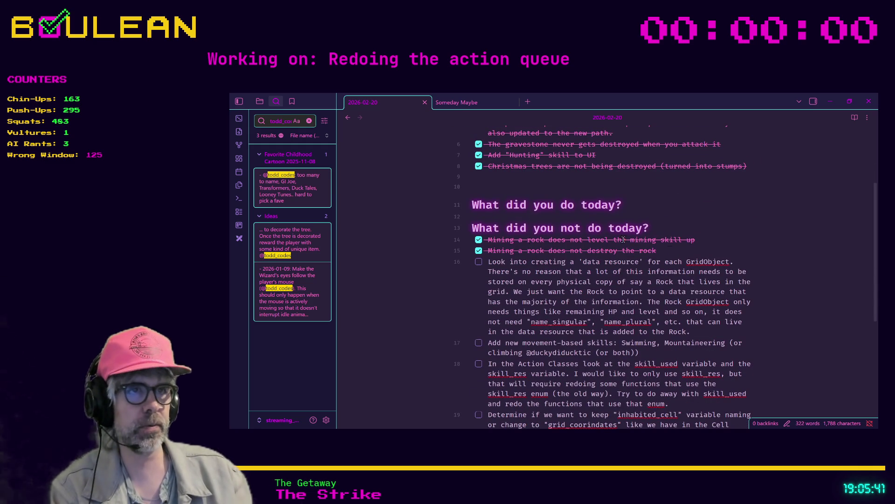
click(478, 250)
click(478, 239)
- Select the three unfinished tasks on lines 14–16, then open the note switcher with Ctrl+O
scroll(469, 275, down, 1)
scroll(469, 275, up, 4)
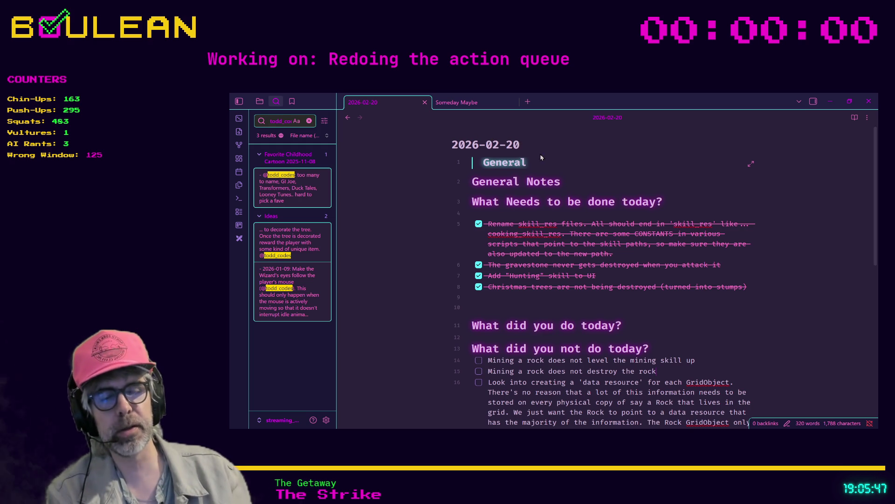
scroll(531, 182, down, 2)
scroll(497, 249, down, 2)
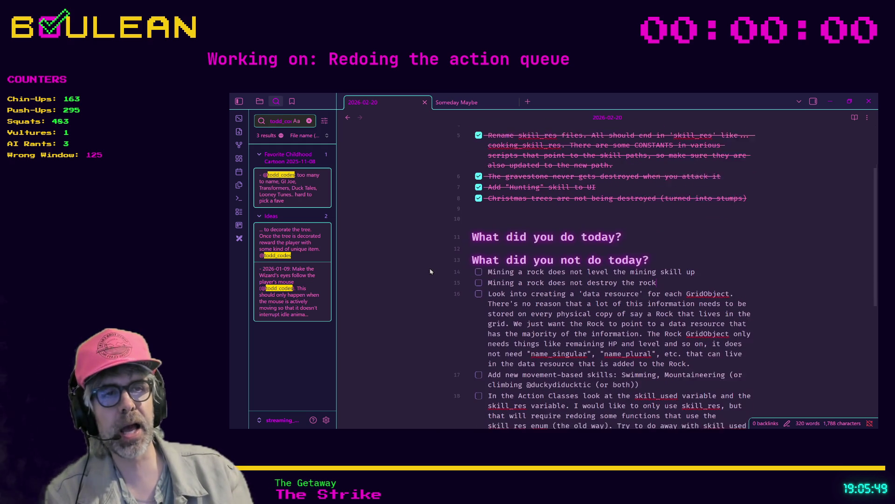
drag(488, 264, 704, 355)
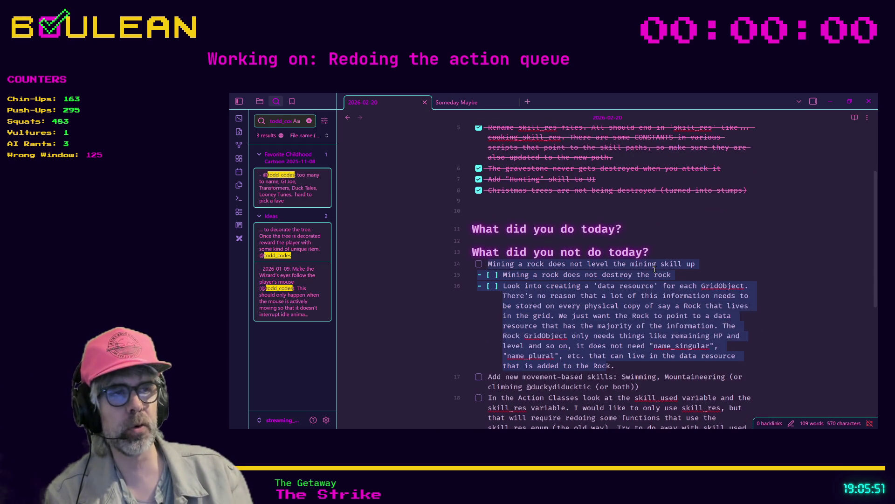
scroll(505, 275, up, 2)
scroll(505, 275, down, 3)
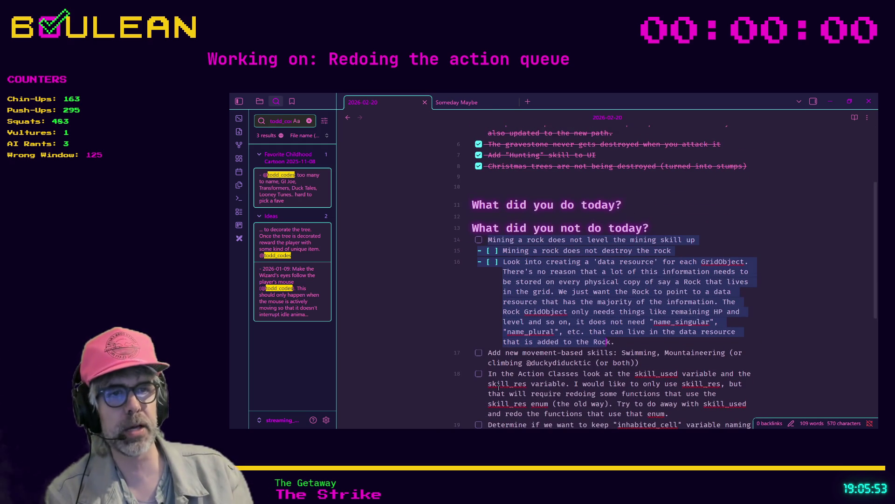
scroll(498, 387, down, 3)
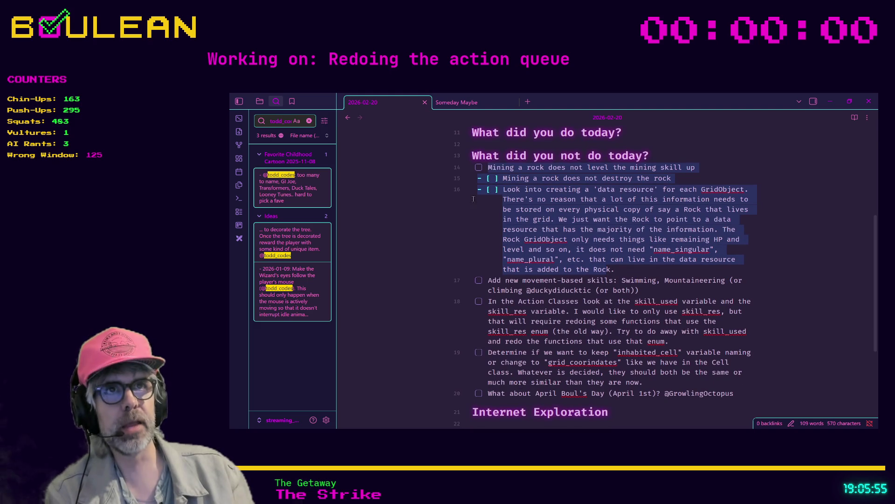
click(486, 226)
key(ctrl+o)
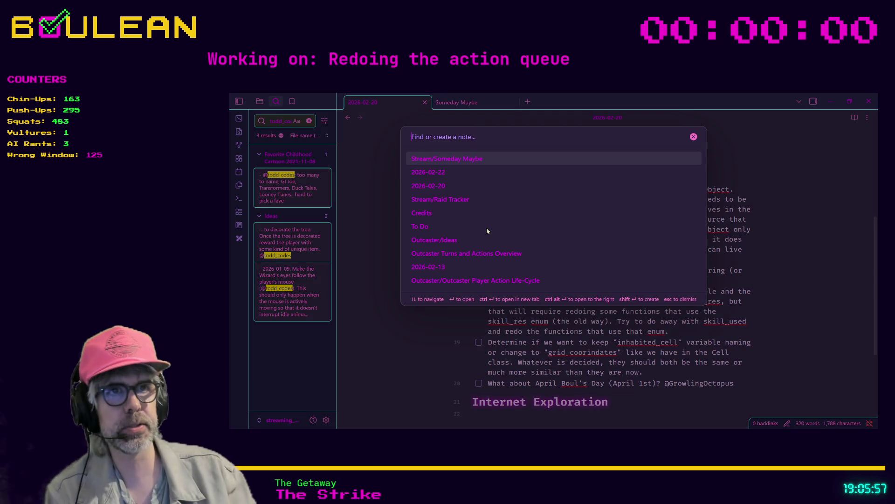
- Open the 2026-02-22 daily note and put the caret at its Previous Stream's tasks heading
click(435, 172)
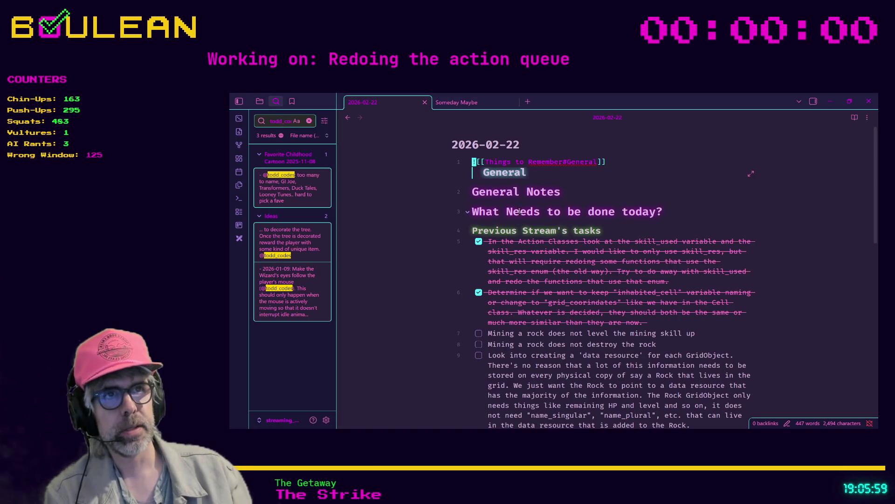
scroll(482, 286, down, 1)
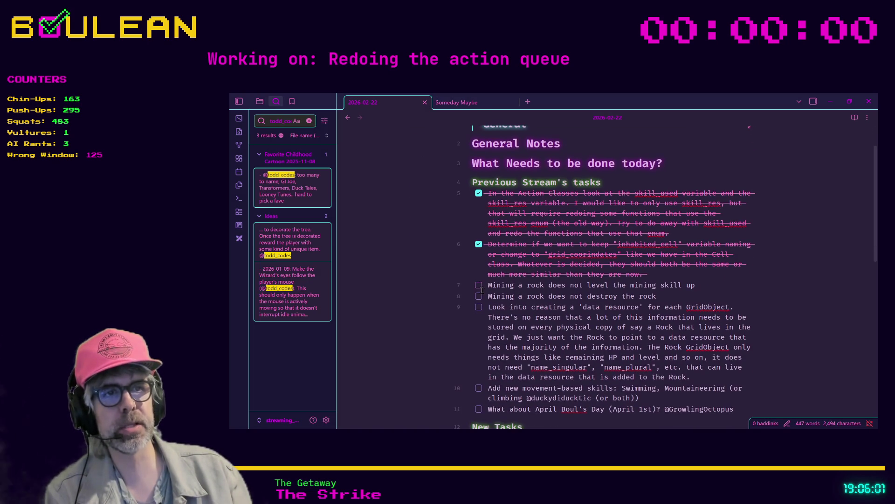
scroll(547, 213, up, 2)
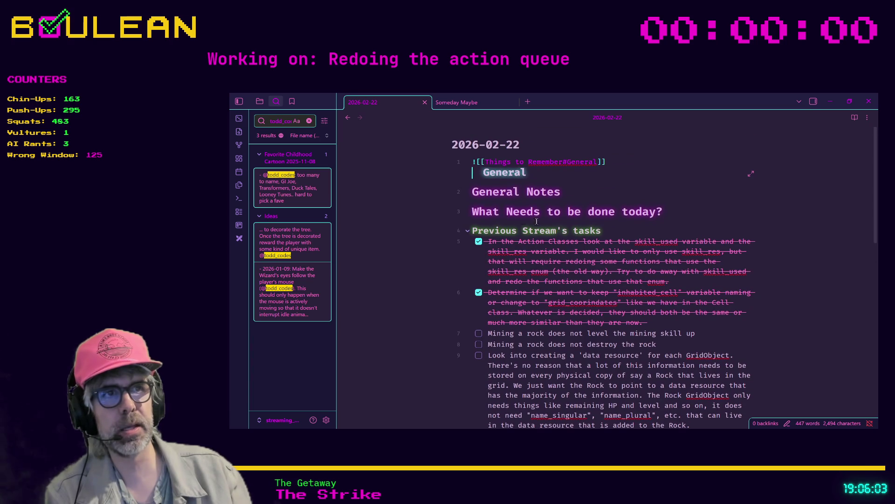
drag(603, 231, 477, 233)
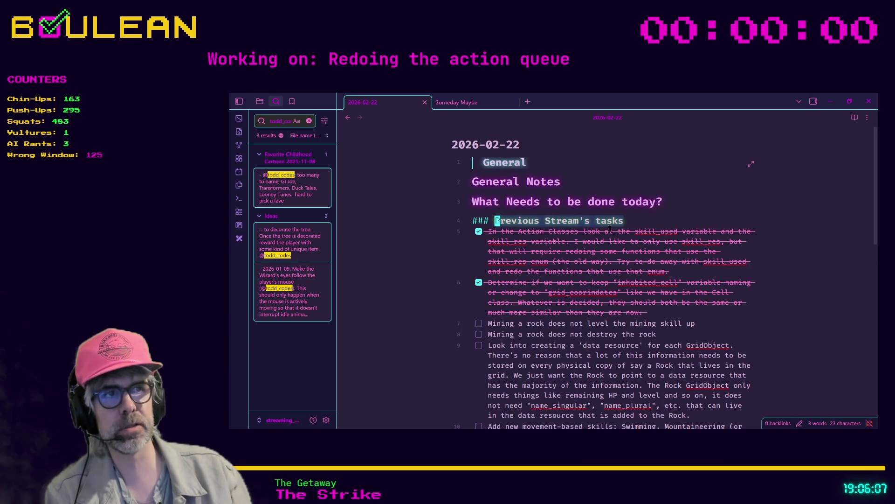
click(641, 221)
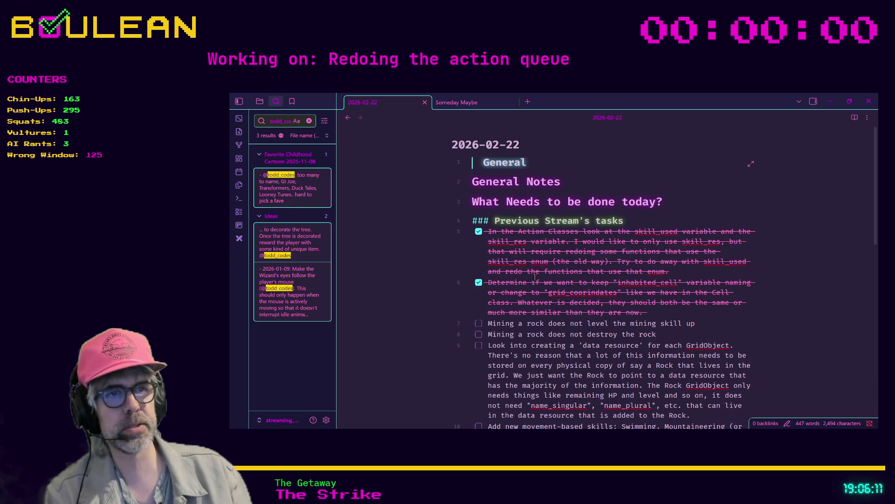
scroll(535, 277, down, 1)
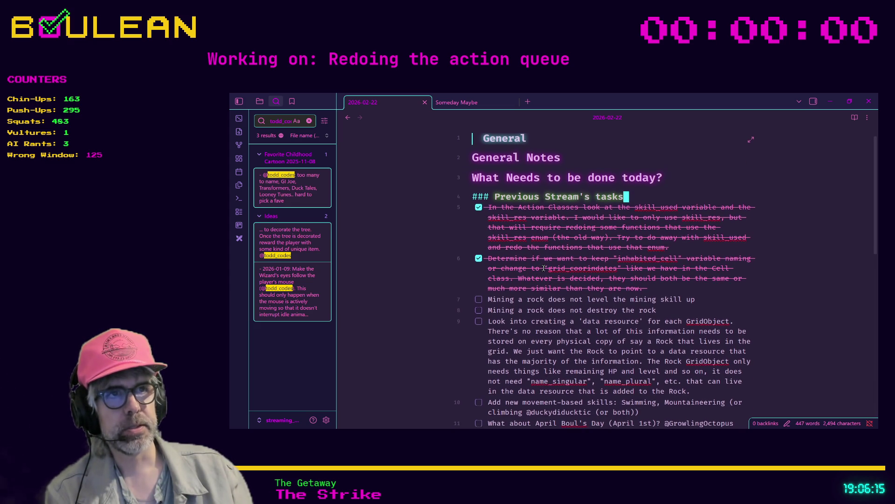
scroll(541, 266, up, 1)
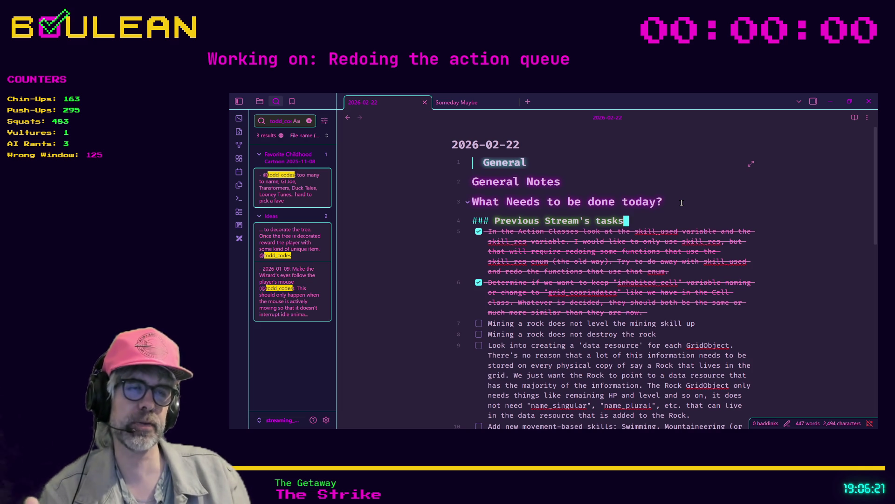
- Check off the leveling-mining-skill and destroying-the-rock tasks, then read through the note
click(479, 323)
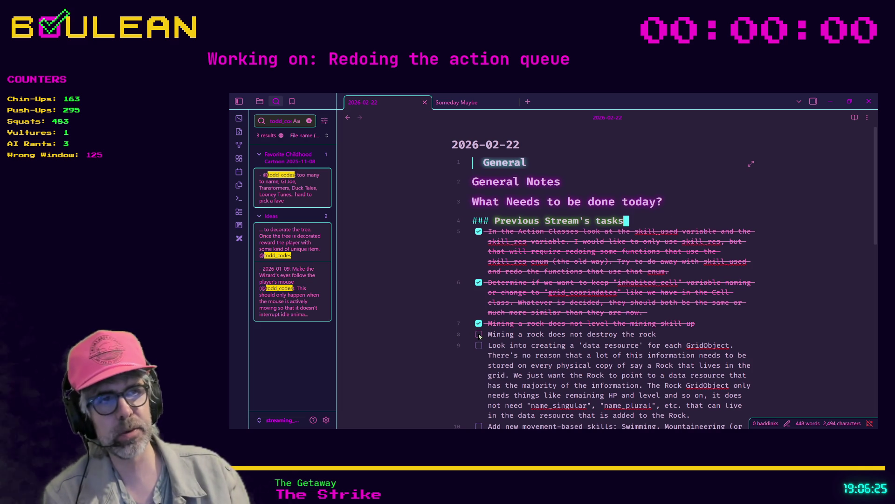
click(479, 334)
scroll(624, 315, down, 3)
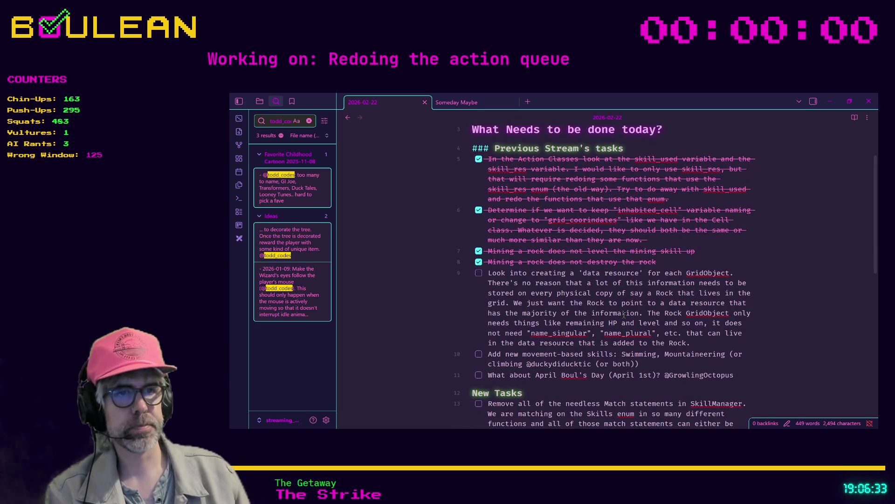
scroll(625, 315, down, 1)
scroll(637, 322, up, 1)
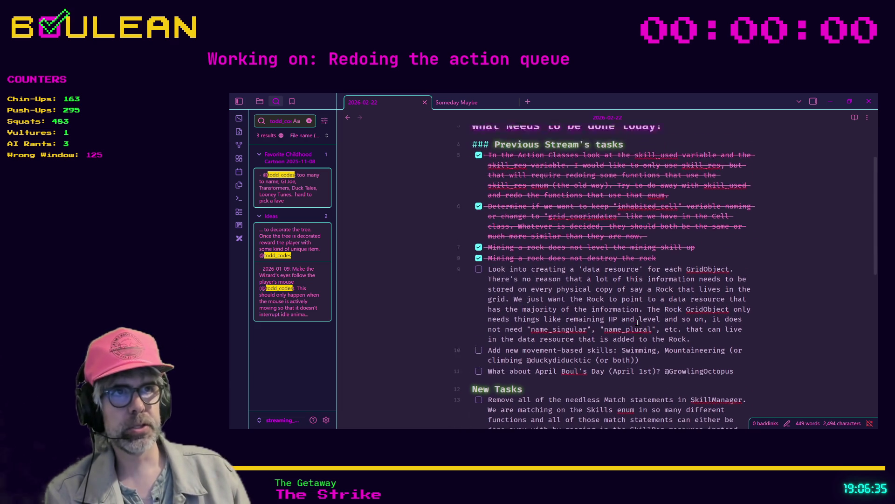
scroll(637, 322, up, 1)
scroll(604, 297, down, 3)
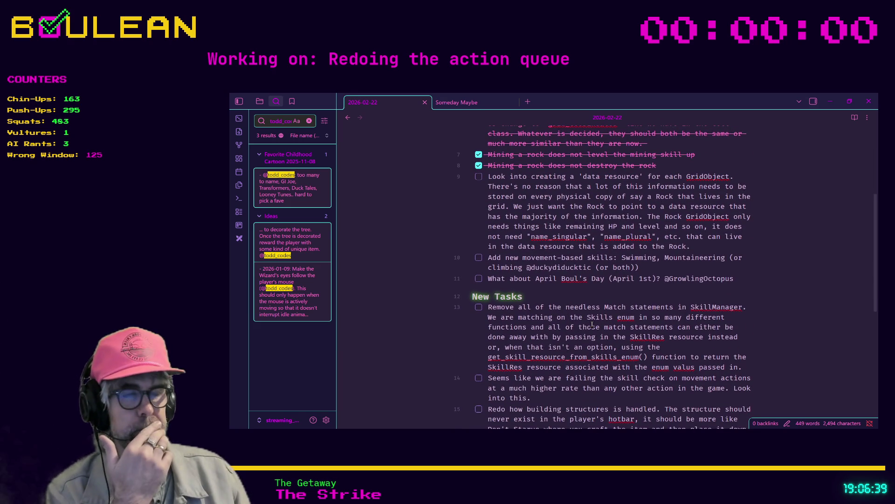
scroll(565, 304, up, 1)
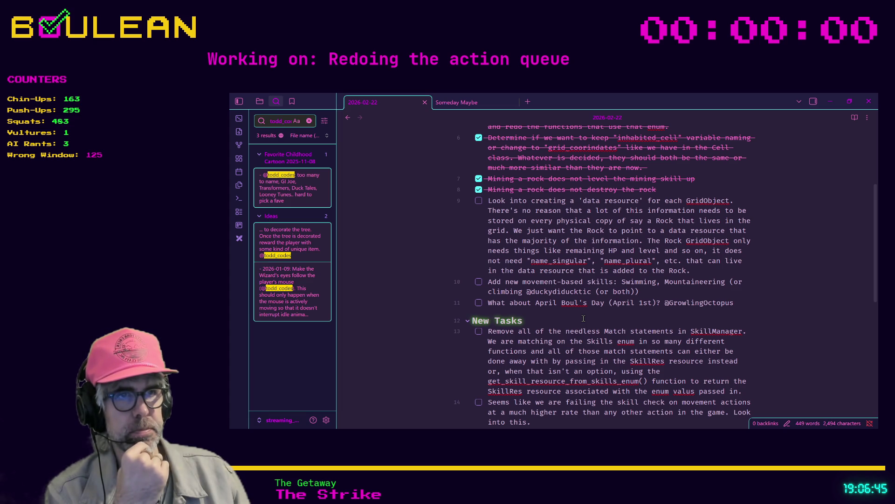
scroll(574, 320, down, 3)
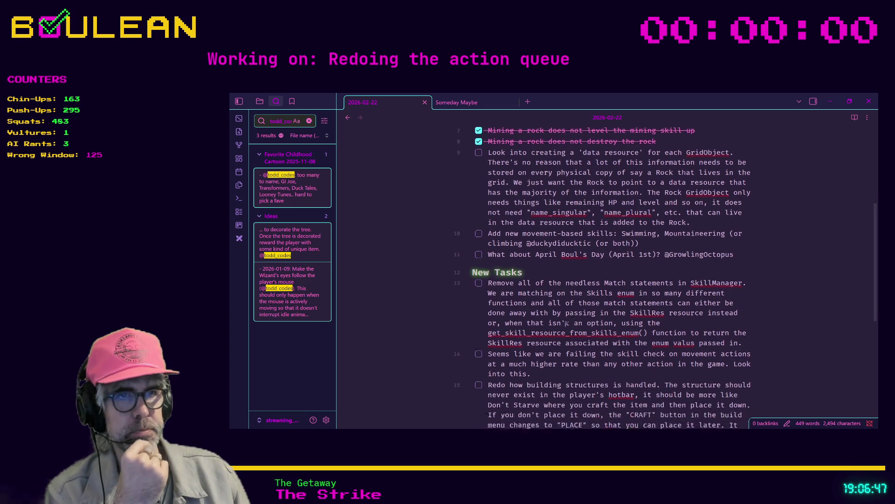
scroll(565, 324, down, 1)
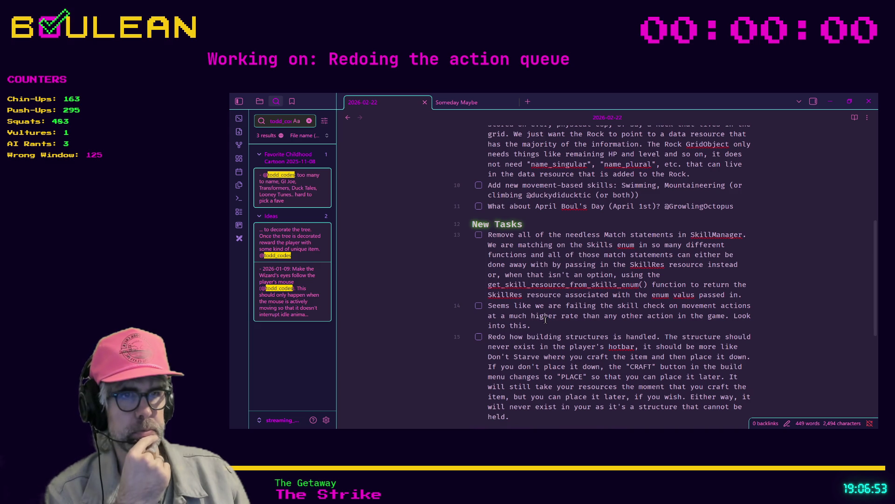
scroll(546, 325, down, 1)
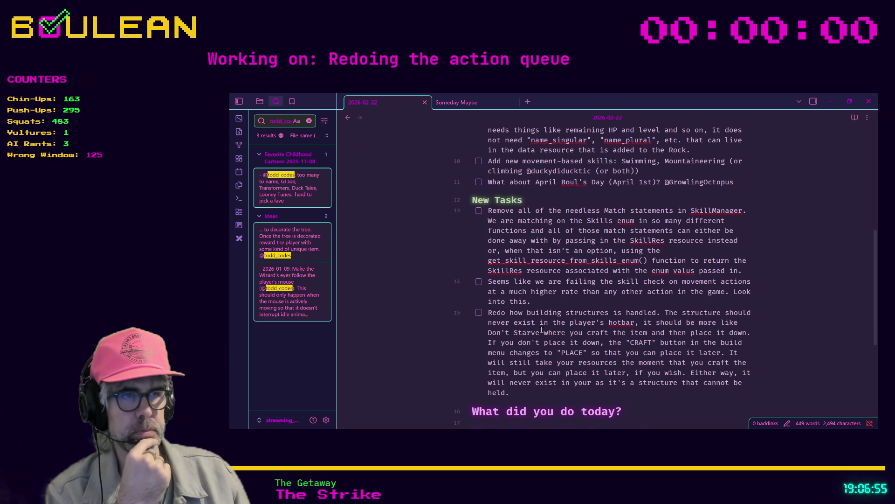
scroll(541, 330, up, 5)
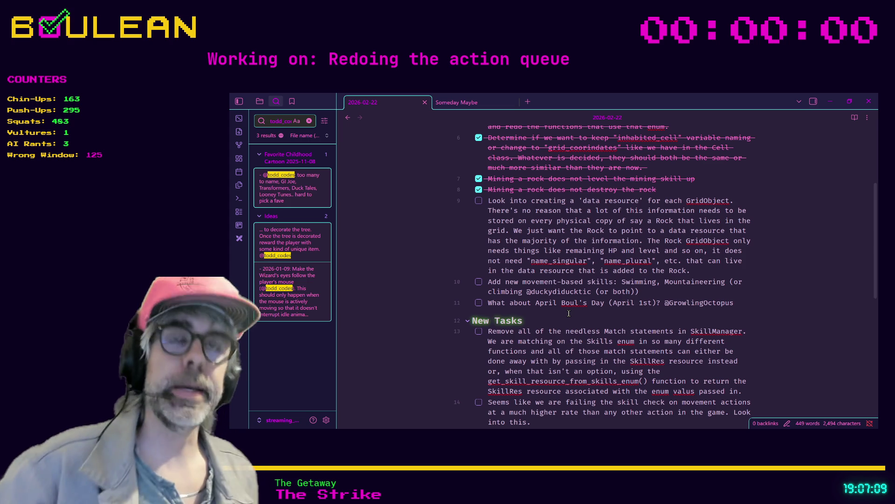
- Look over the New Tasks, then switch to Godot and run the game with F5
click(569, 313)
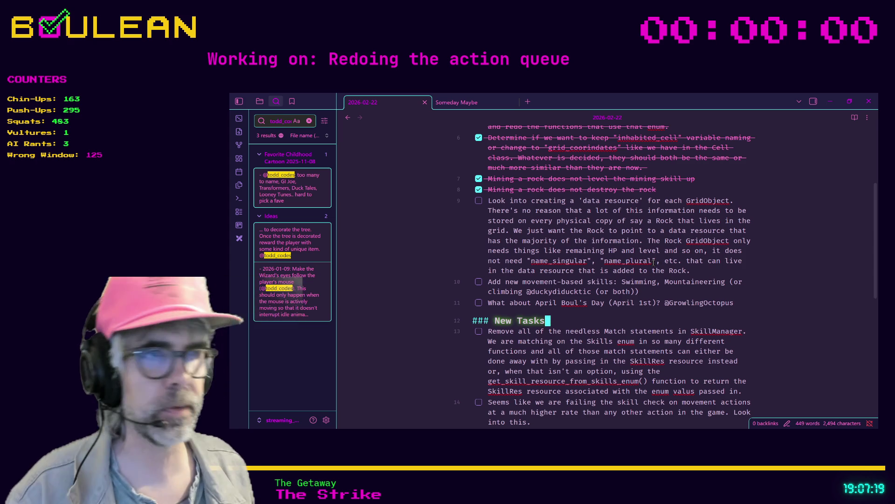
click(596, 332)
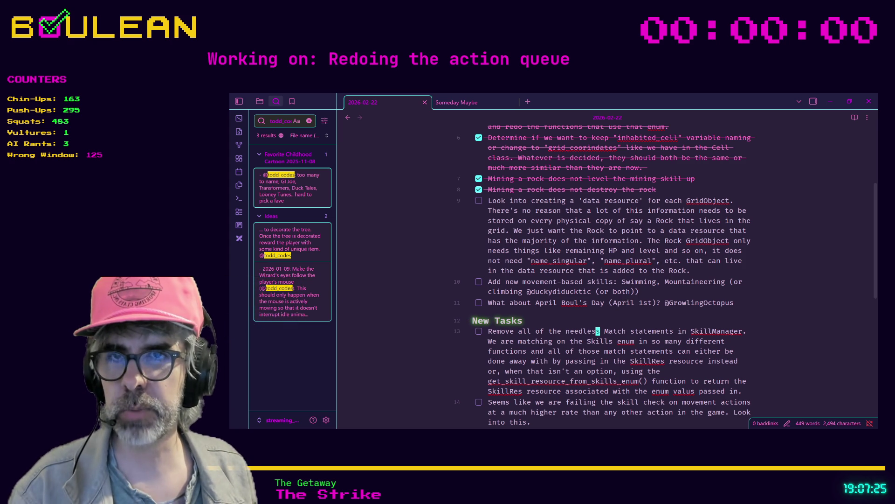
scroll(644, 277, down, 1)
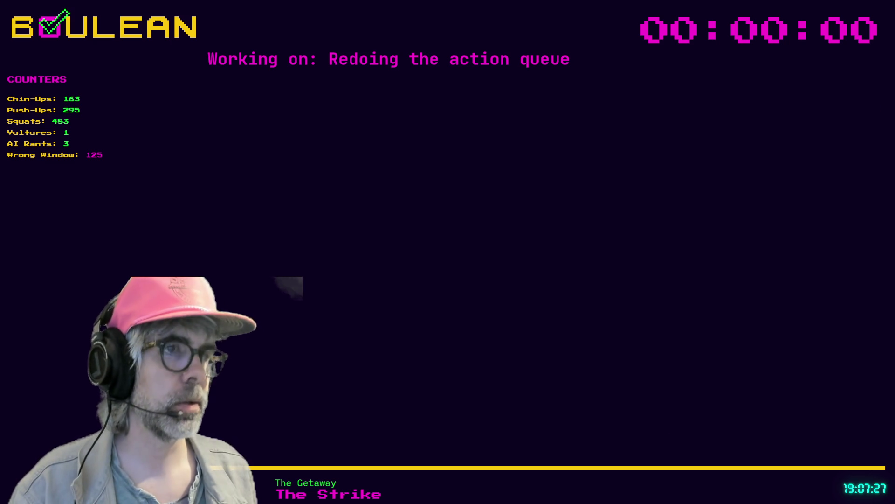
key(alt+Tab)
click(561, 271)
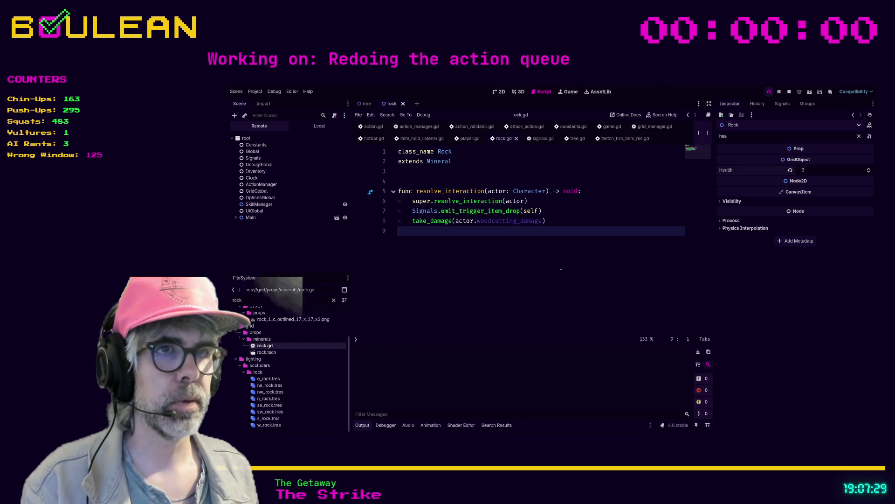
key(F5)
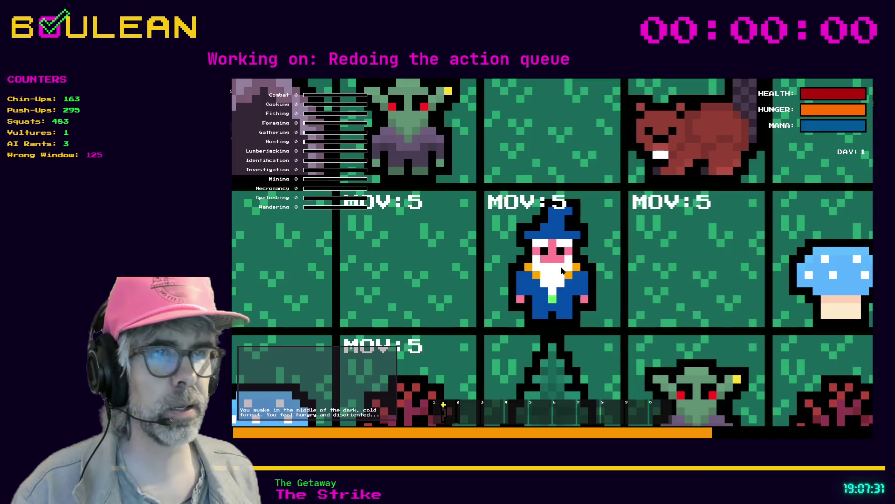
- Zoom the camera out and craft a Camp Fire from the crafting recipes list
scroll(562, 270, down, 1)
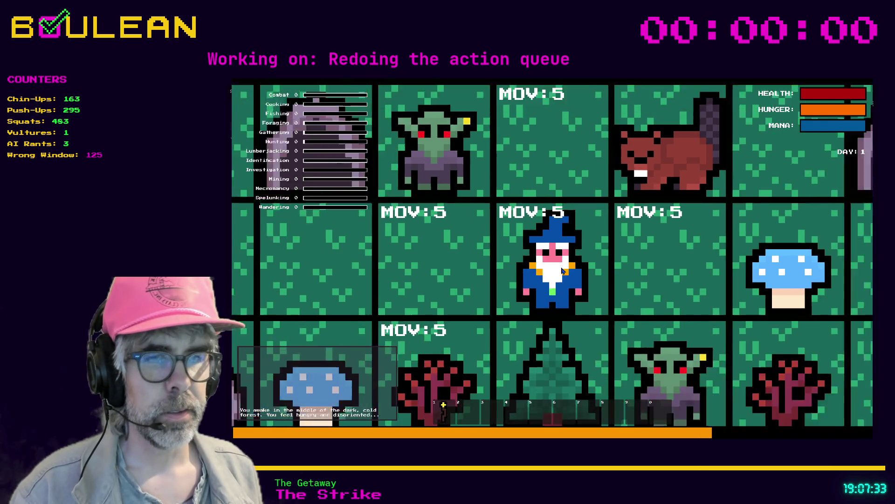
scroll(562, 271, down, 2)
key(c)
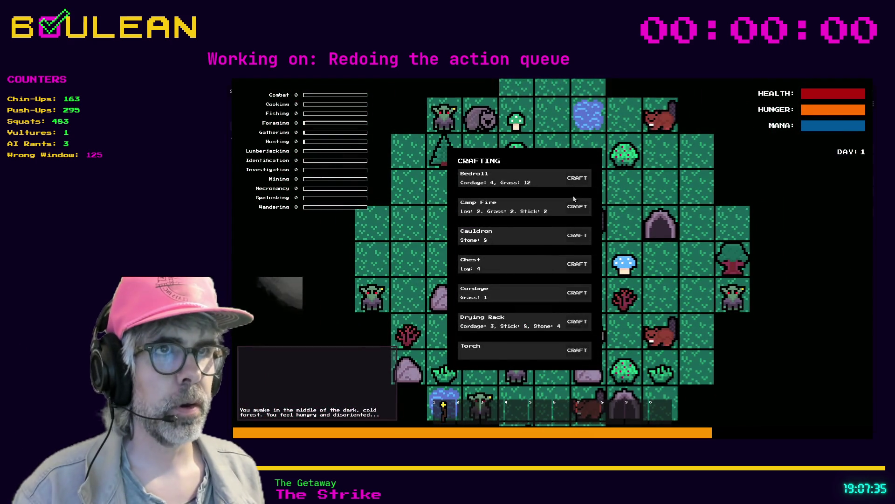
click(577, 206)
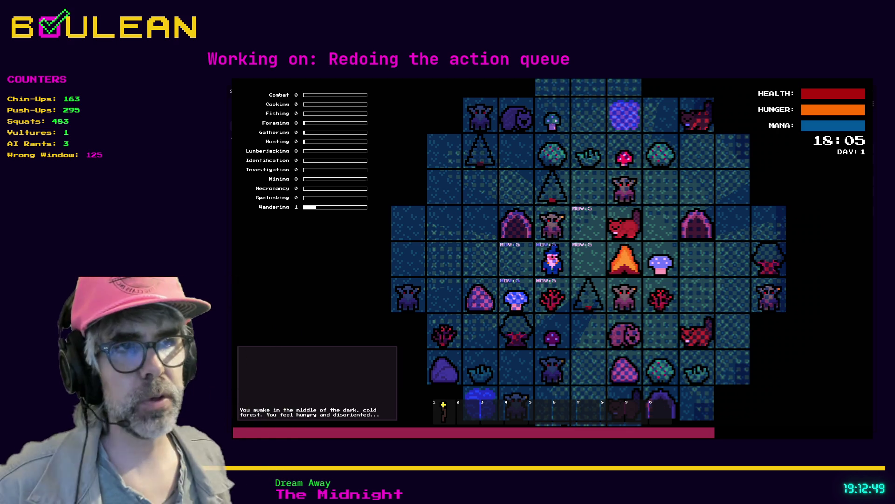
- Attack the gravestone beside the wizard, step right toward the campfire, then stop the game
click(566, 266)
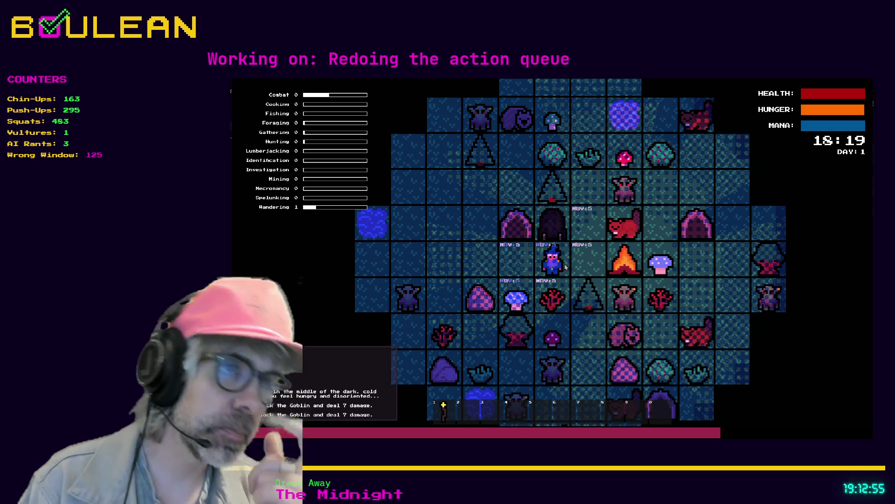
click(566, 267)
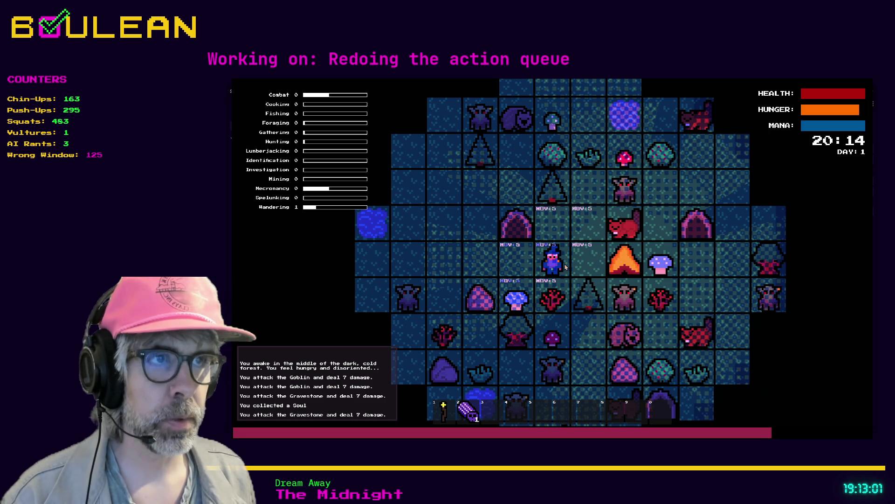
key(Right)
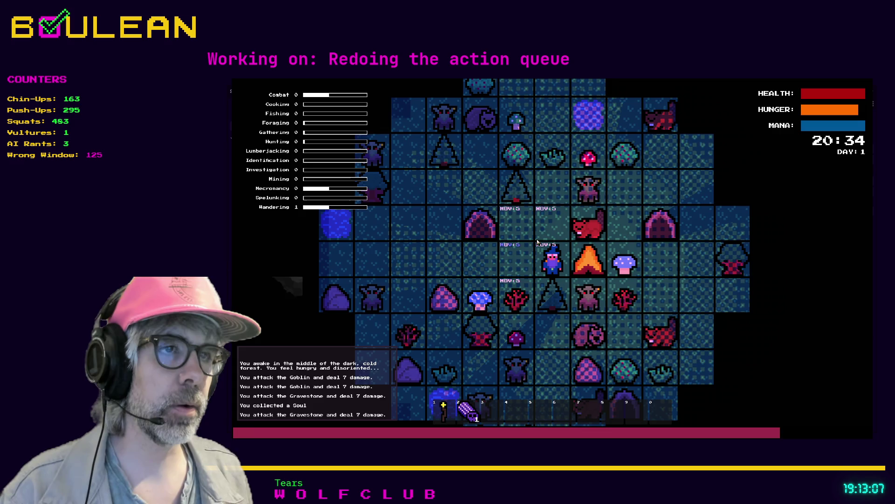
key(Escape)
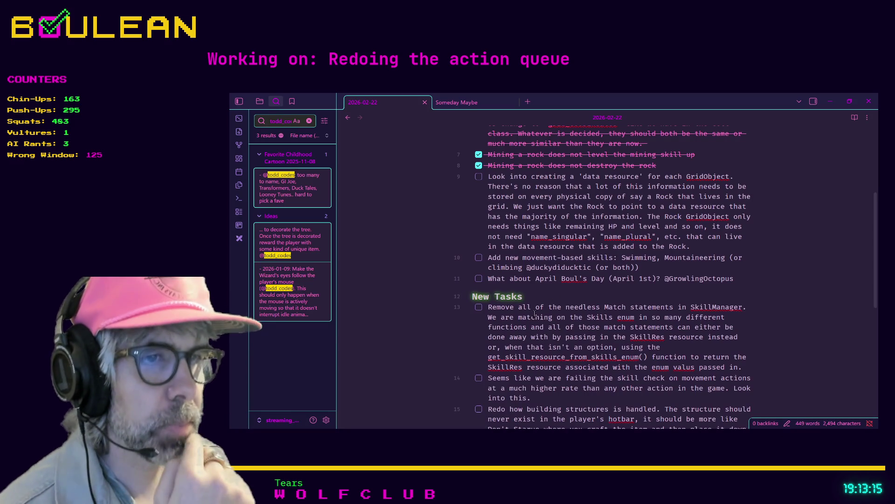
scroll(535, 314, down, 2)
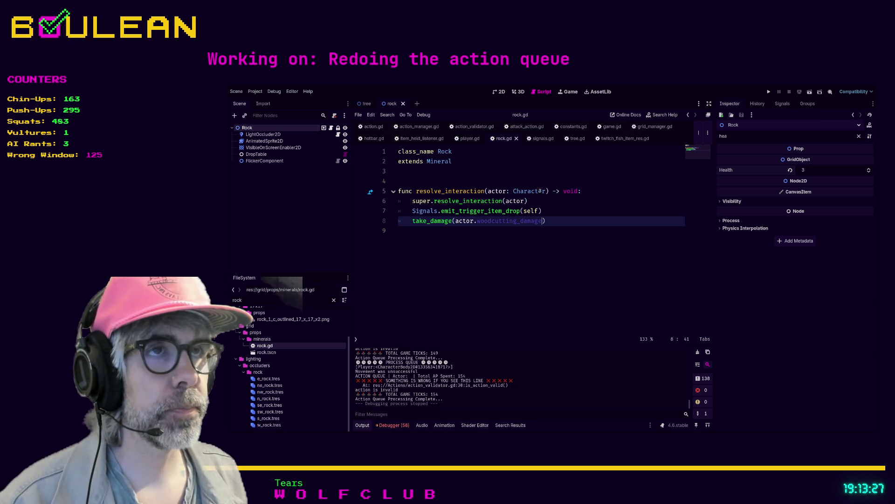
- Switch to the signals.gd script and scroll up to its Functions region
click(540, 138)
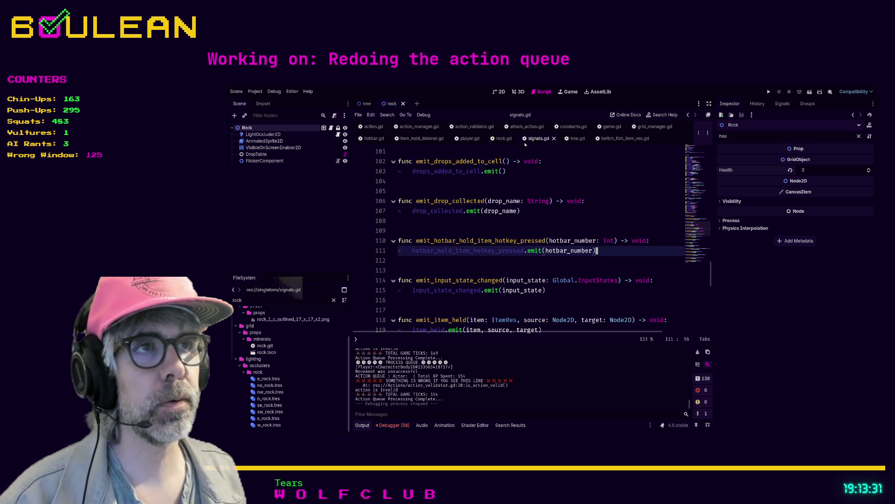
scroll(515, 221, up, 3)
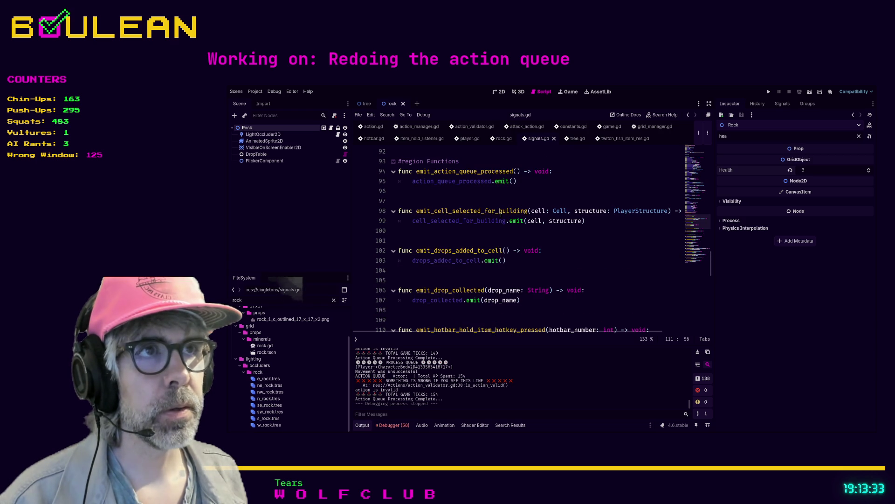
- Switch to player.gd and browse its action code between lines 291 and 348
click(462, 139)
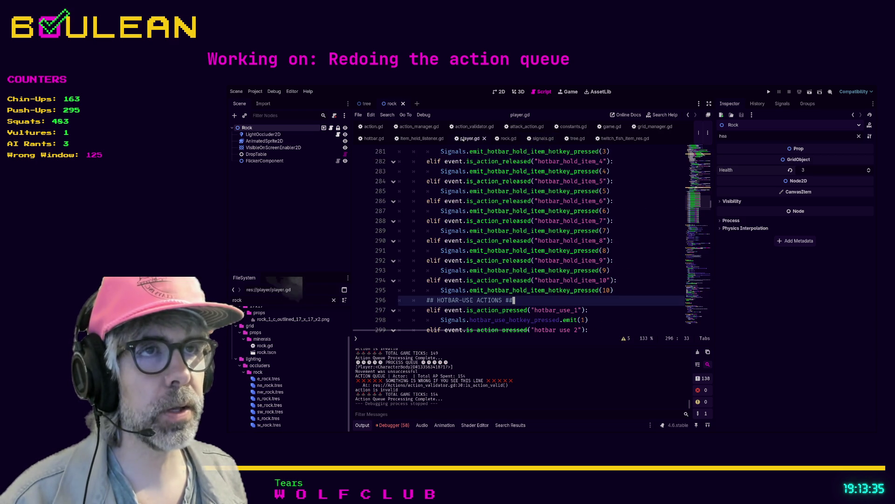
click(629, 254)
scroll(627, 254, down, 10)
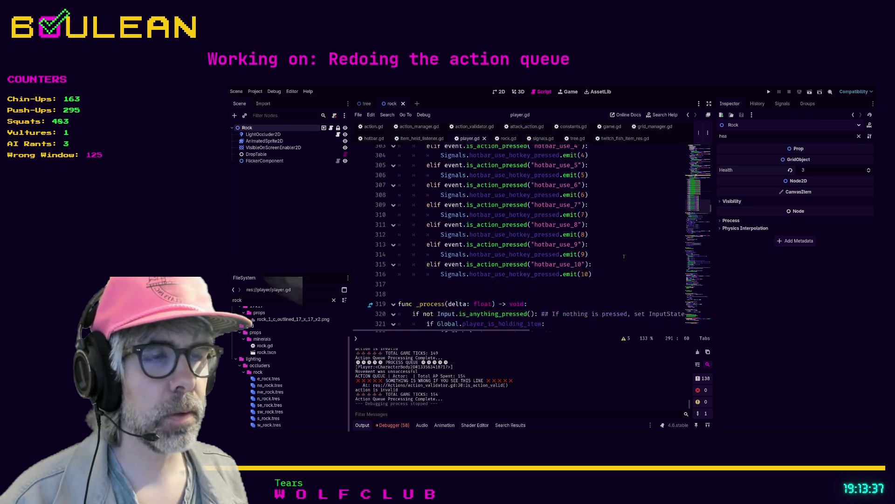
scroll(624, 256, down, 2)
scroll(624, 256, up, 2)
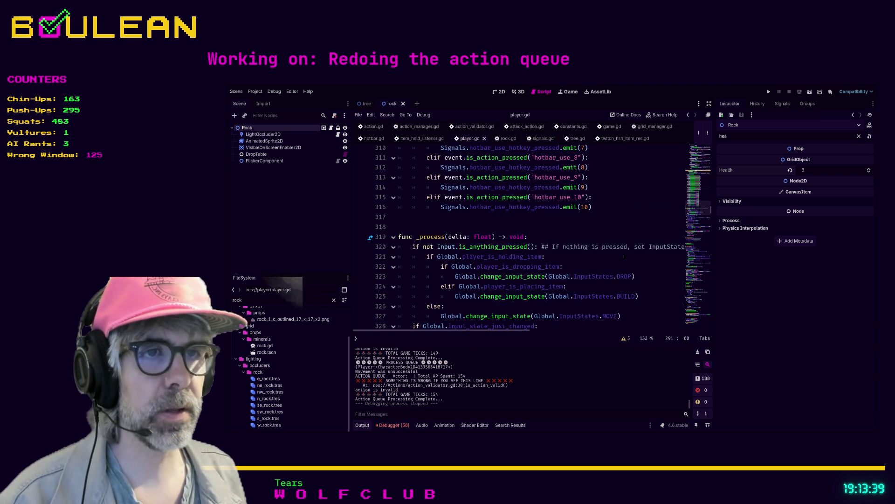
scroll(624, 256, down, 1)
scroll(624, 256, down, 1)
scroll(607, 250, down, 1)
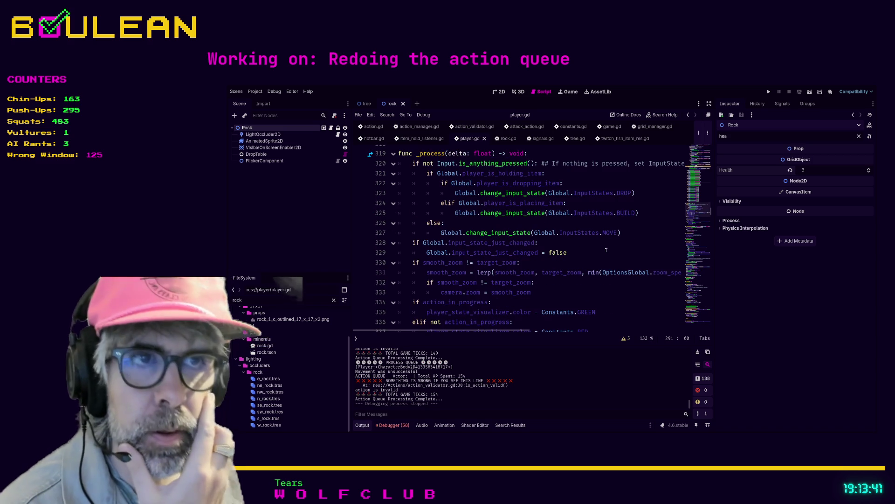
click(595, 250)
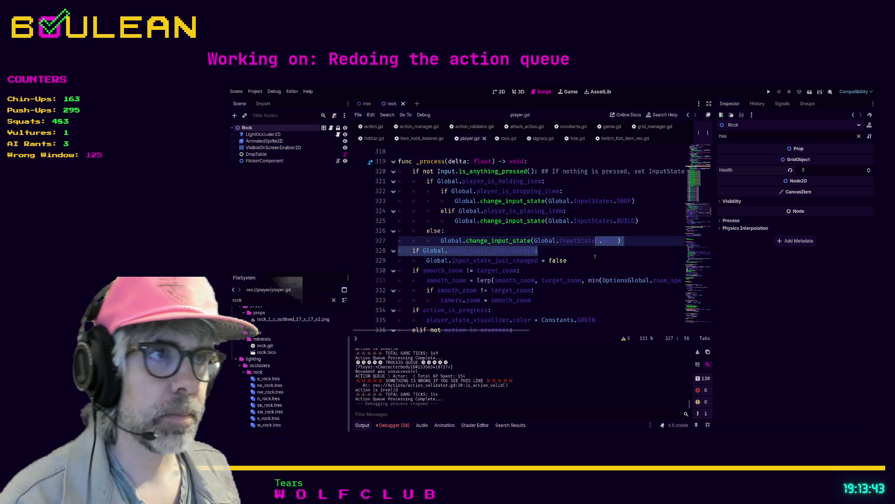
scroll(595, 257, down, 3)
scroll(595, 256, down, 4)
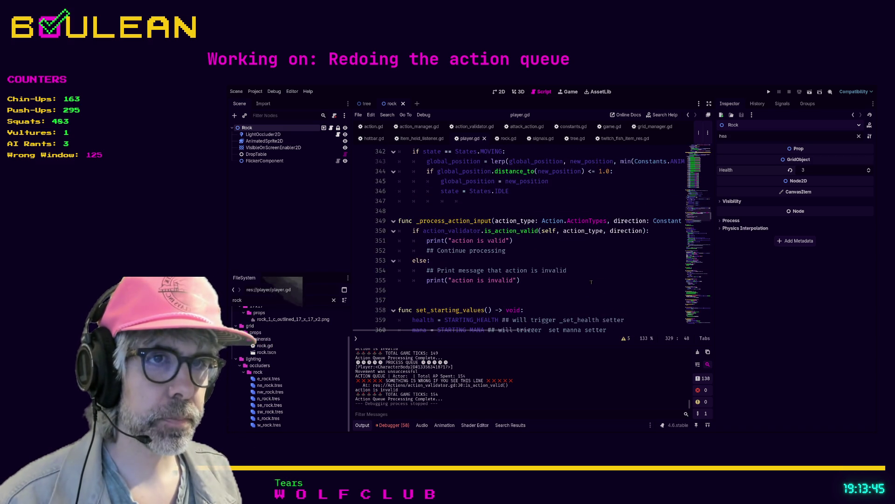
scroll(594, 274, up, 1)
click(594, 239)
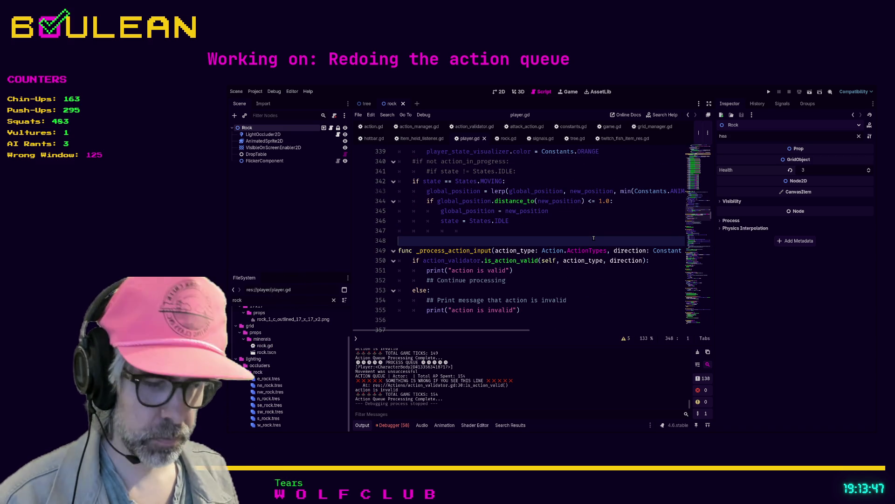
- Search player.gd for 'initiate' and jump to the _initiate_move definition in character.gd
key(ctrl+f)
text(walk)
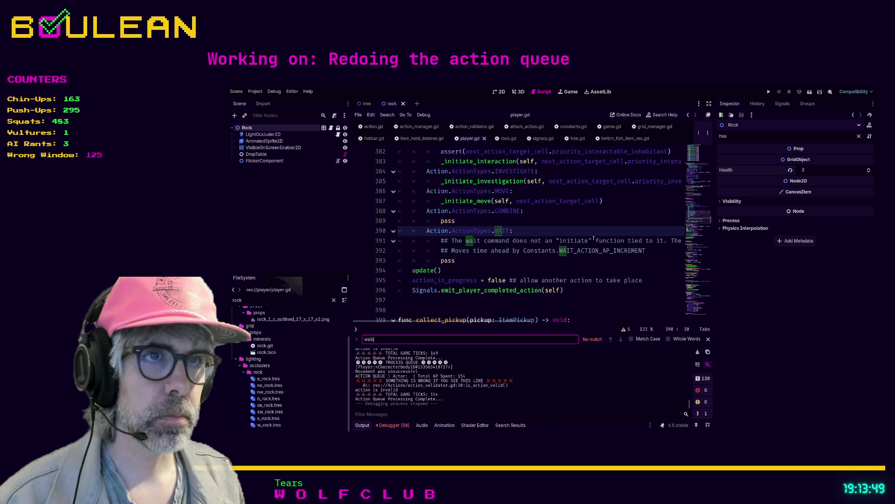
key(BackSpace)
key(BackSpace)
key(BackSpace)
text(initiate)
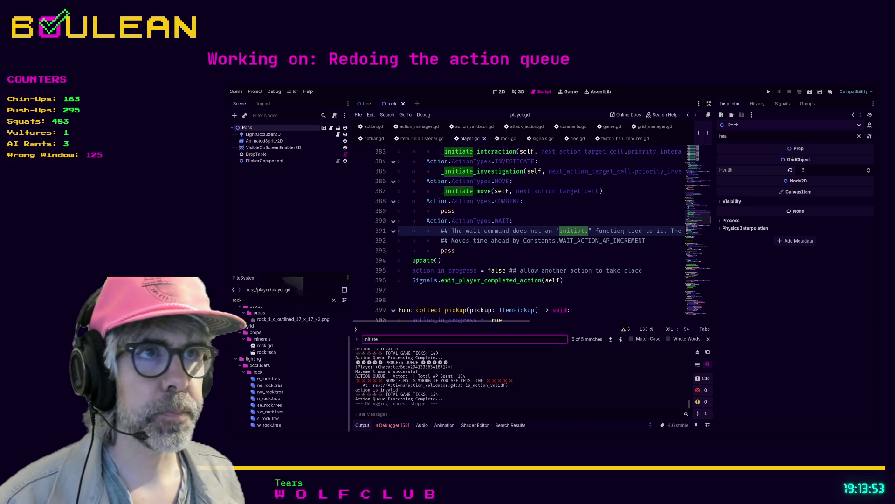
scroll(583, 263, up, 2)
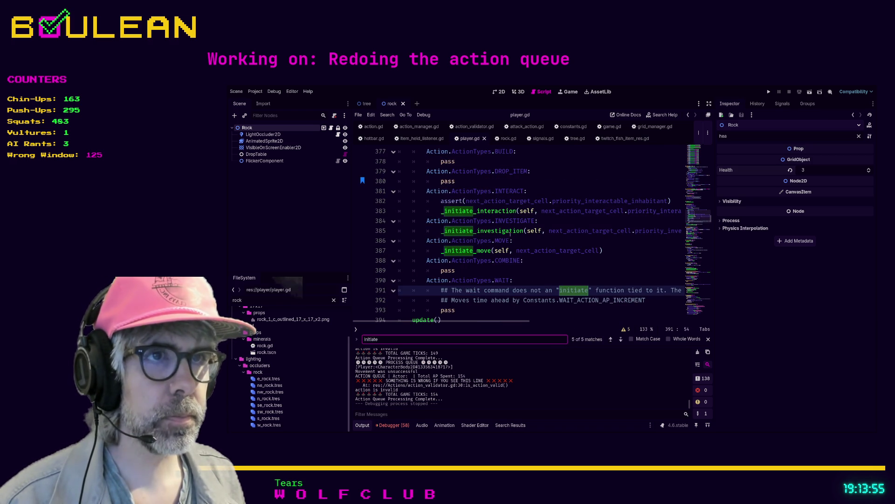
click(460, 272)
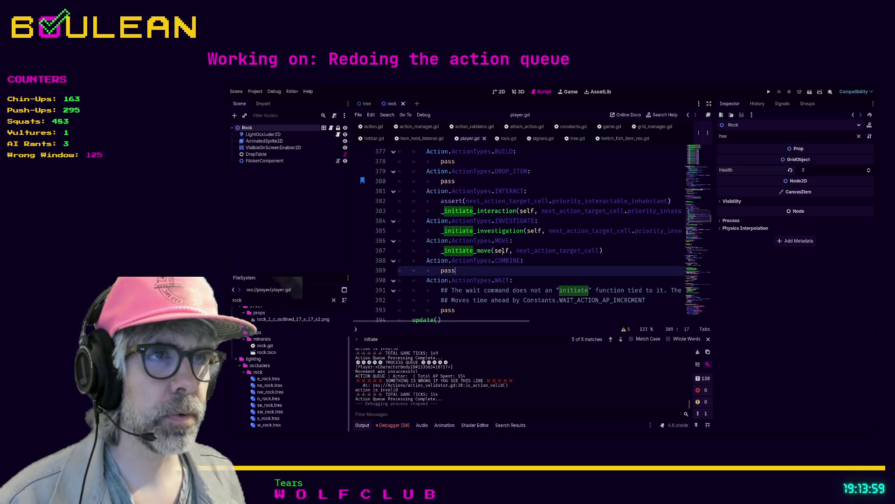
scroll(614, 274, up, 1)
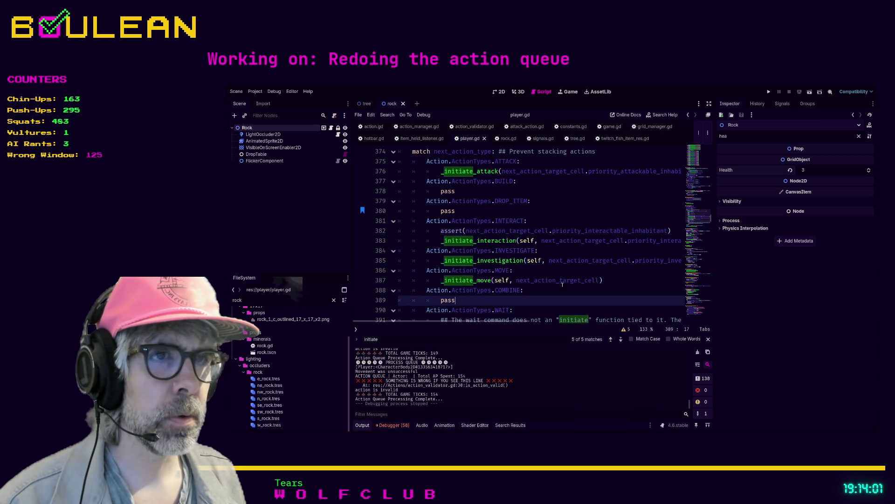
ctrl+click(470, 280)
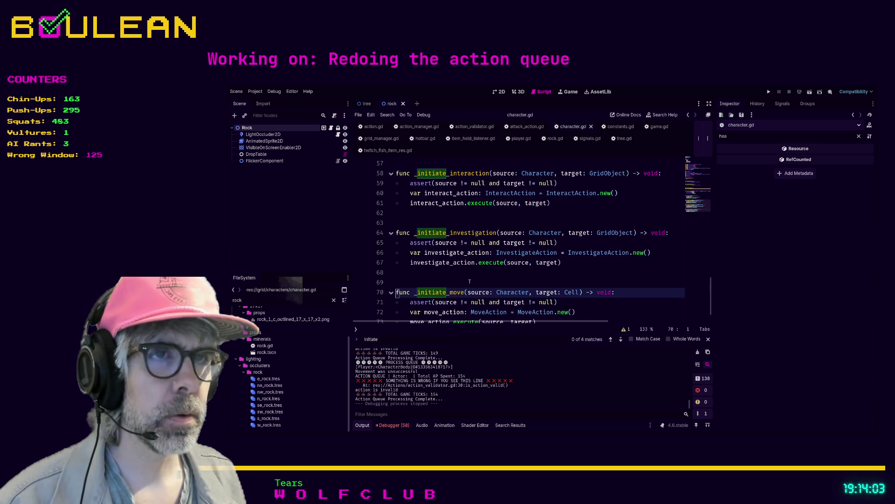
- From _initiate_move in character.gd, jump to the move action's execute definition
scroll(479, 254, down, 1)
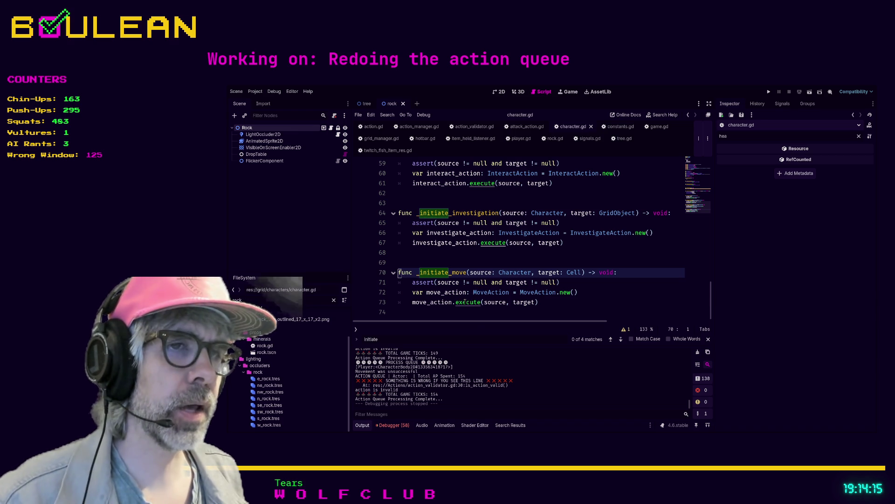
ctrl+click(464, 303)
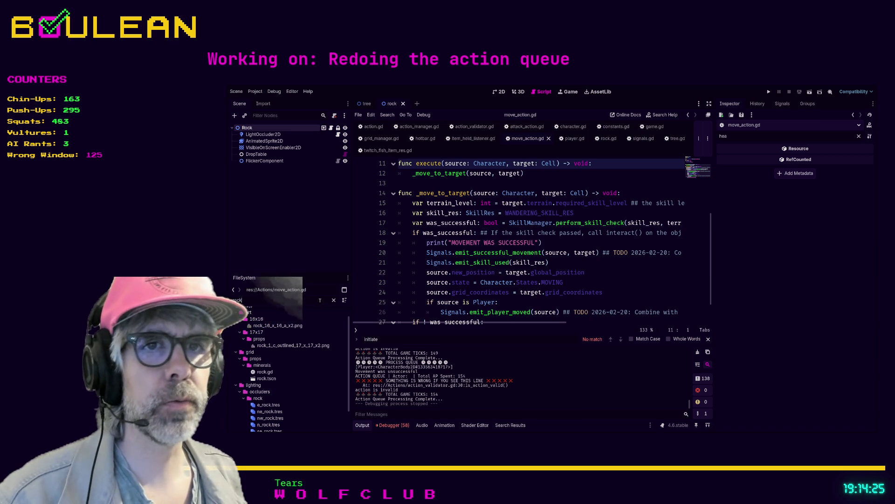
- Revert wandering_skill_res.tres Current Level to 0 via the 'wandering' filter, then run with F5
text(wandering)
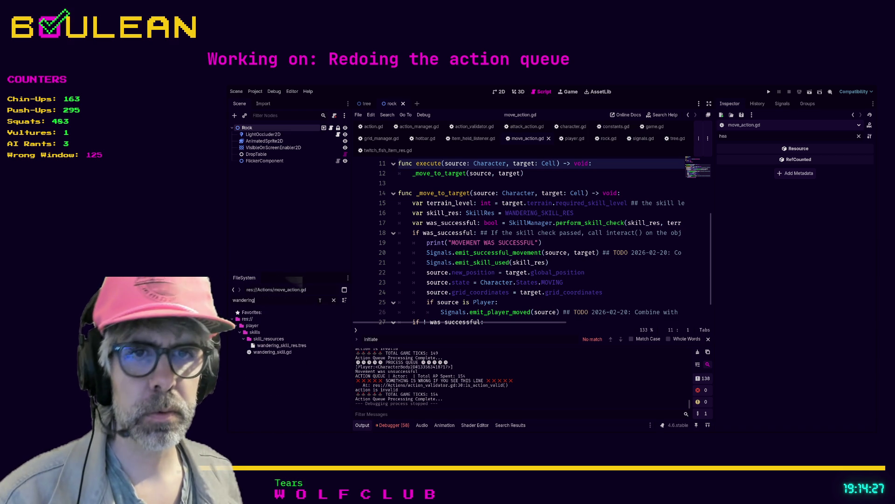
click(288, 346)
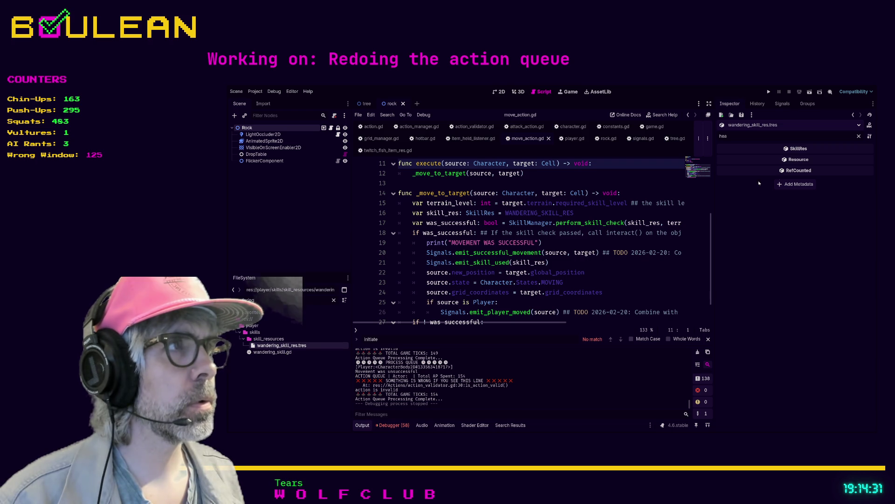
click(859, 136)
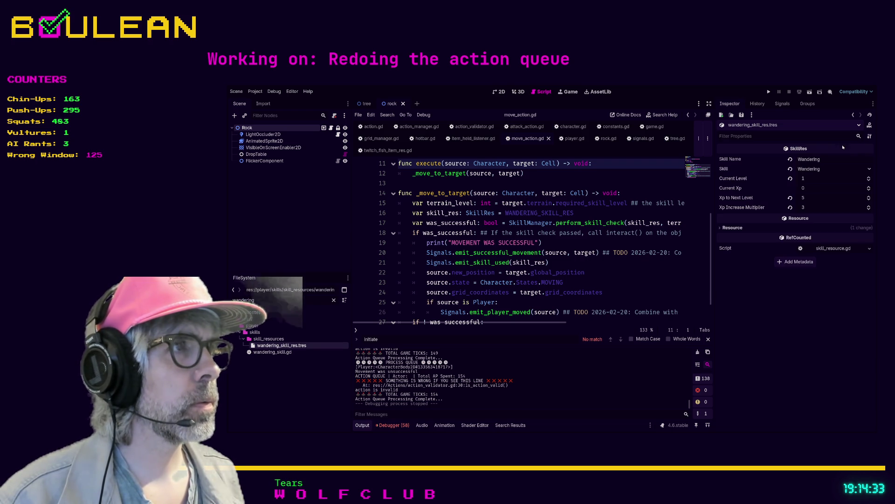
click(791, 179)
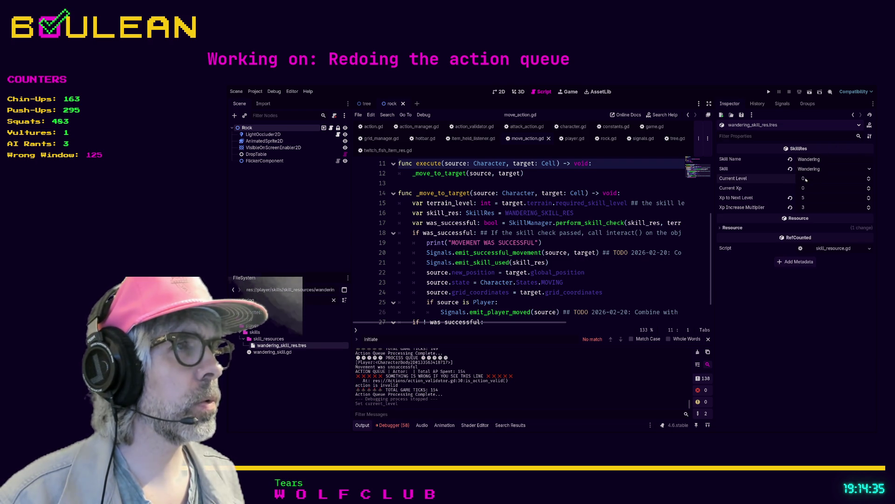
click(637, 190)
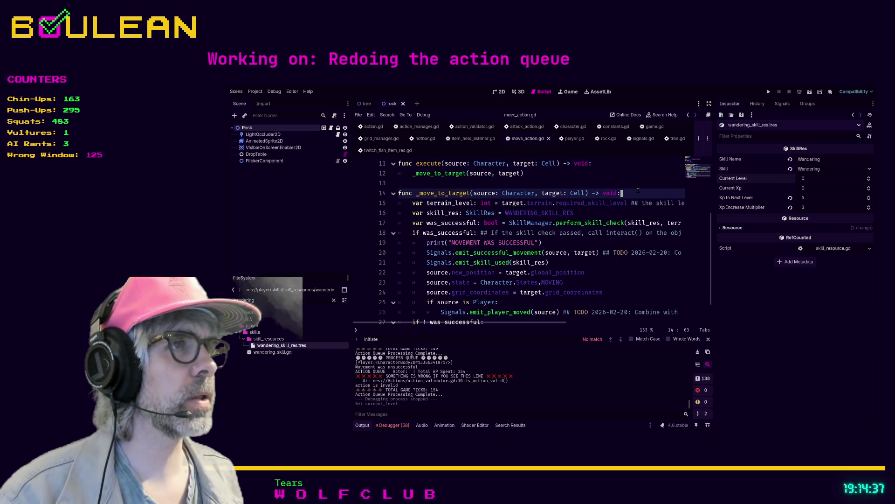
click(652, 213)
key(F5)
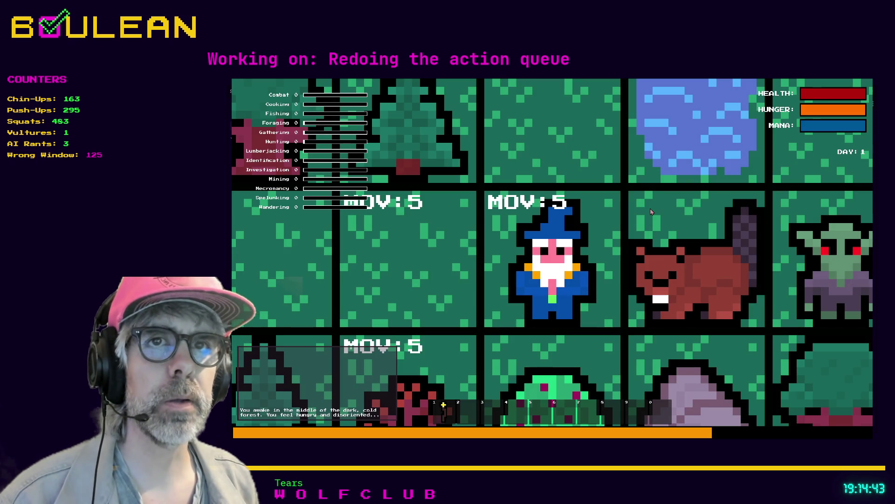
- Walk the wizard to the trees, chop them down into logs and collect the logs
scroll(652, 213, down, 2)
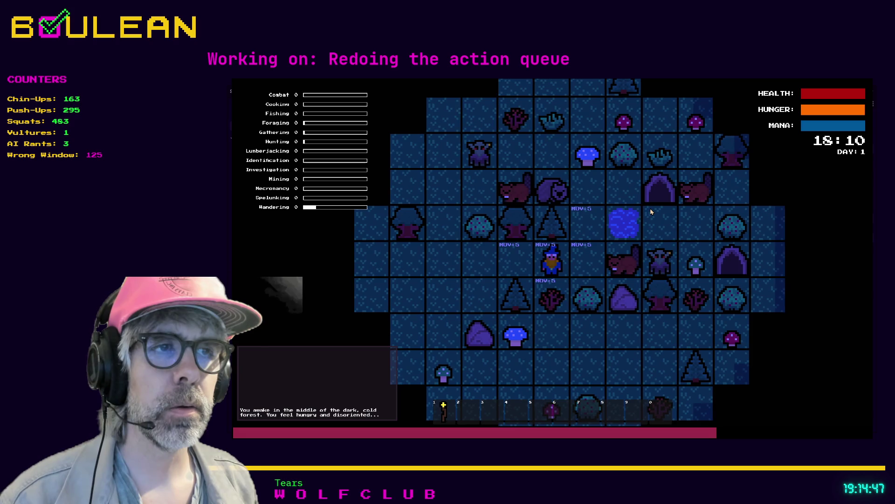
key(a)
key(a)
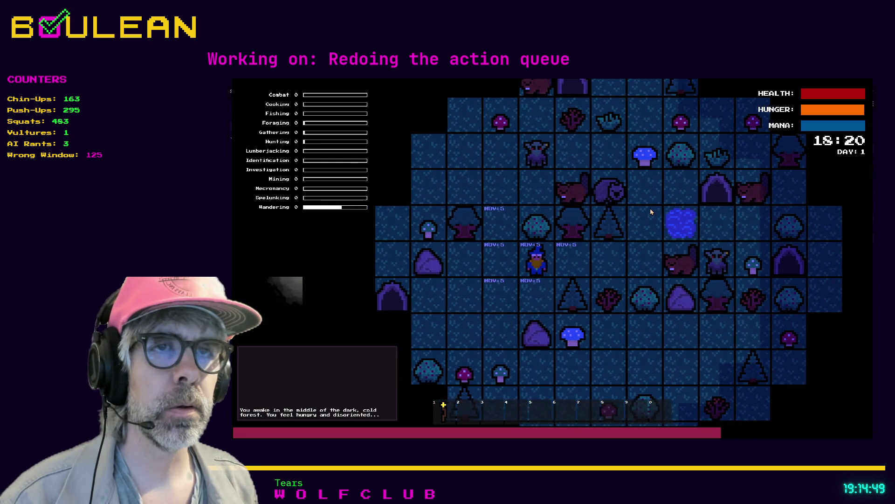
key(a)
key(a)
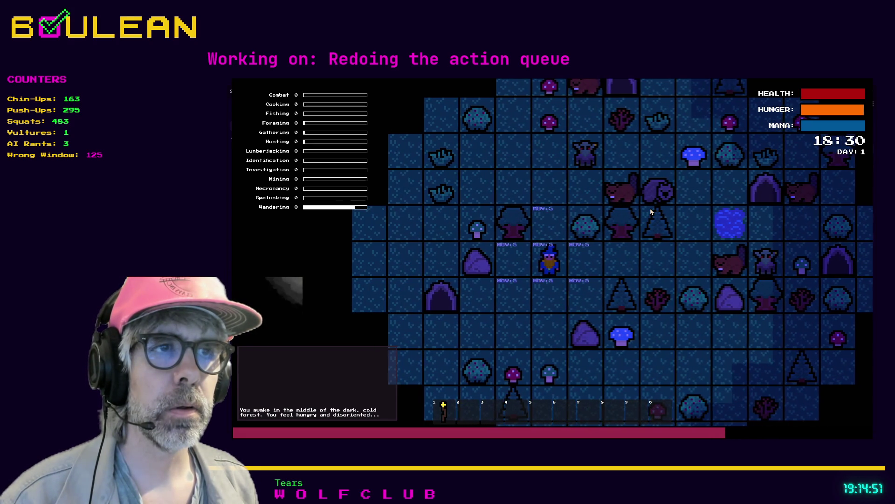
key(w)
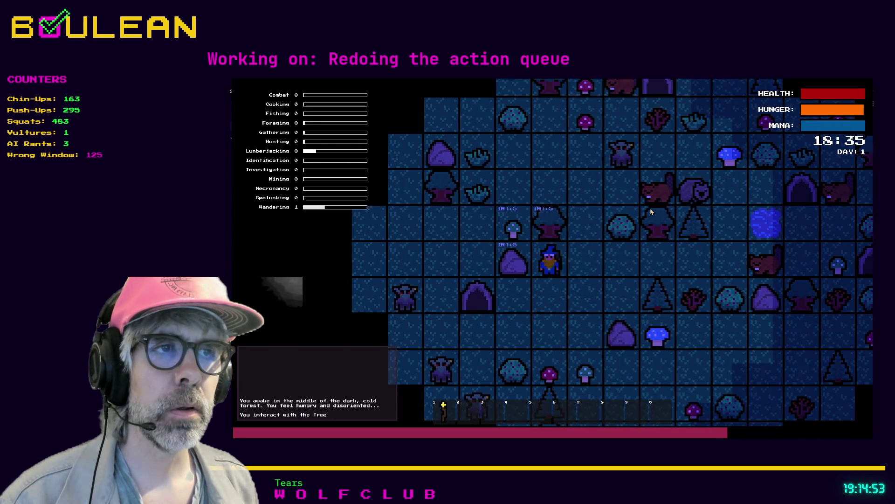
key(w)
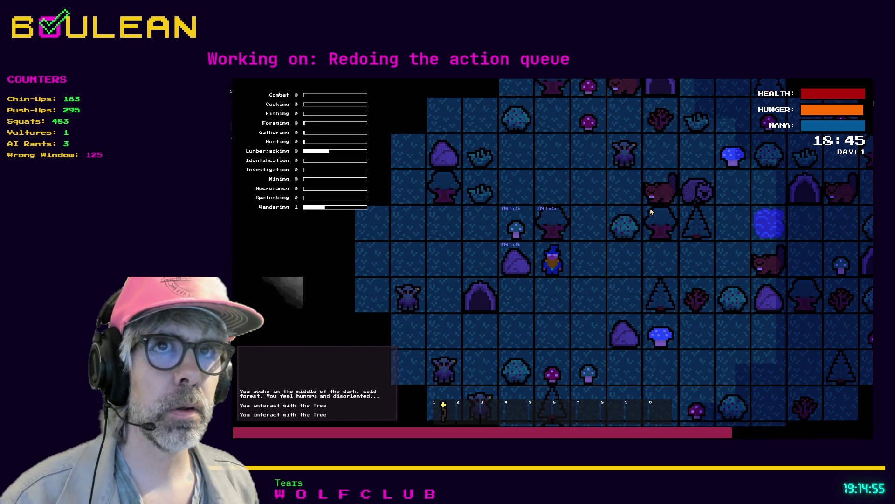
key(w)
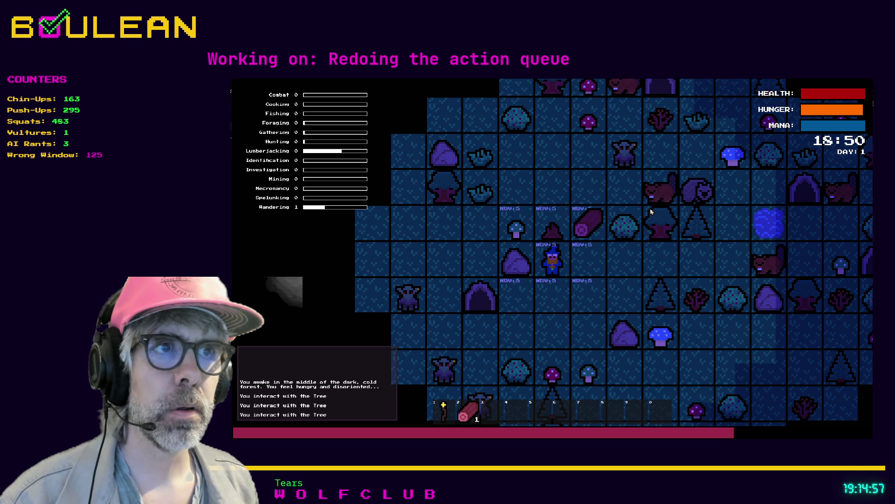
key(d)
key(w)
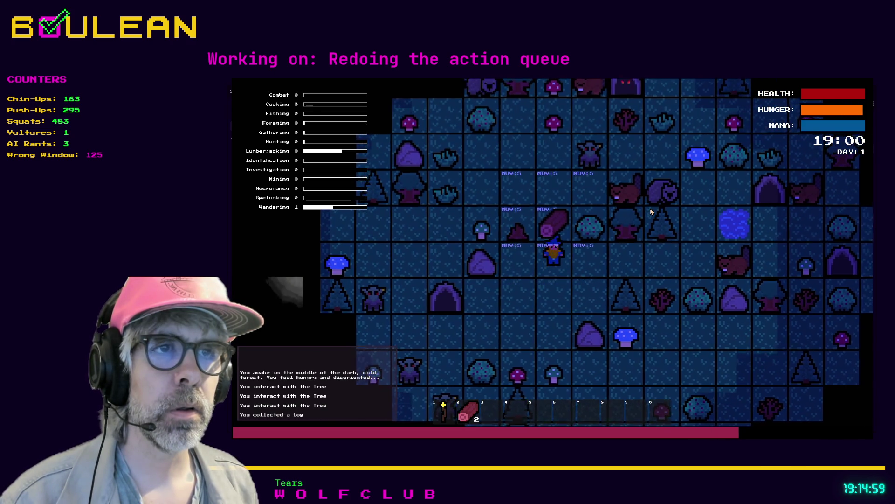
key(w)
key(w)
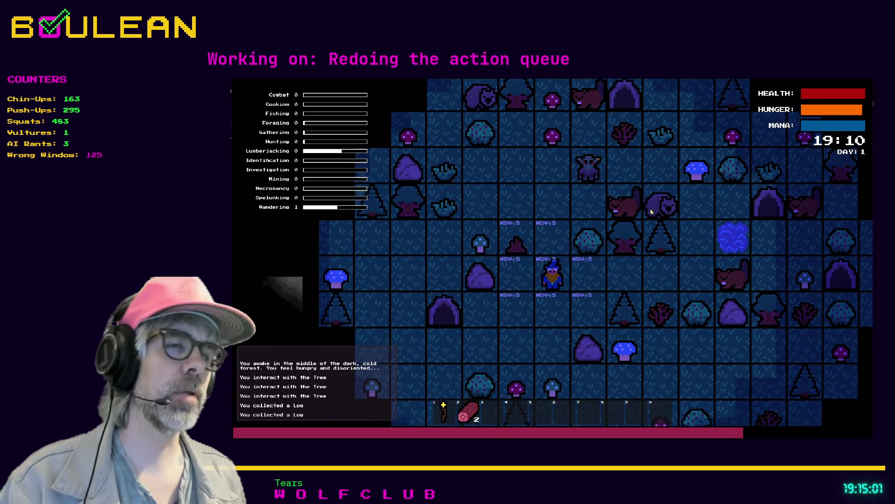
key(d)
key(d)
key(w)
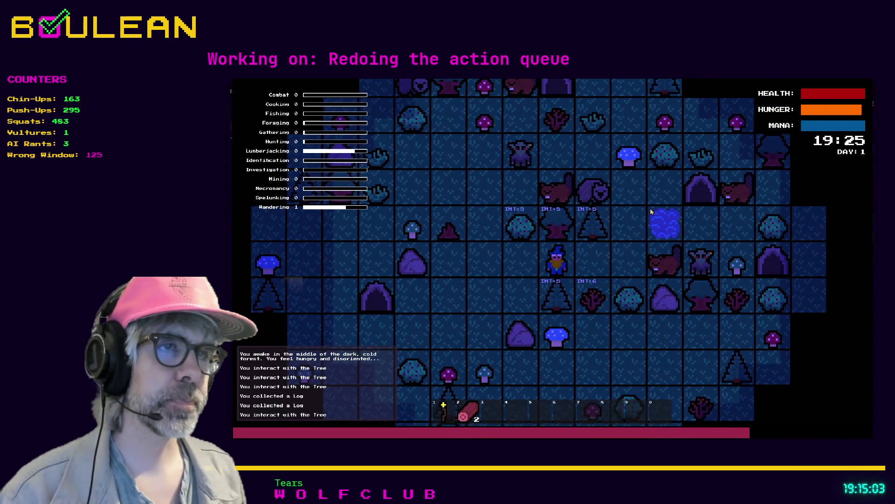
key(w)
key(w)
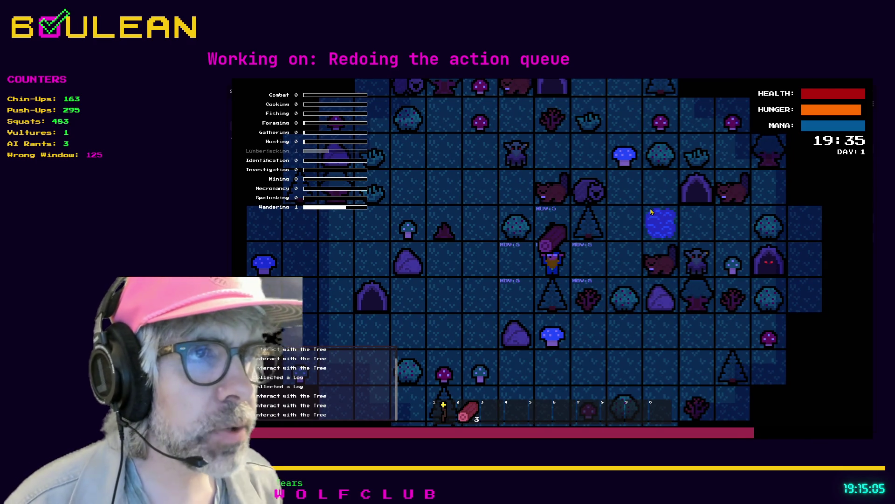
key(w)
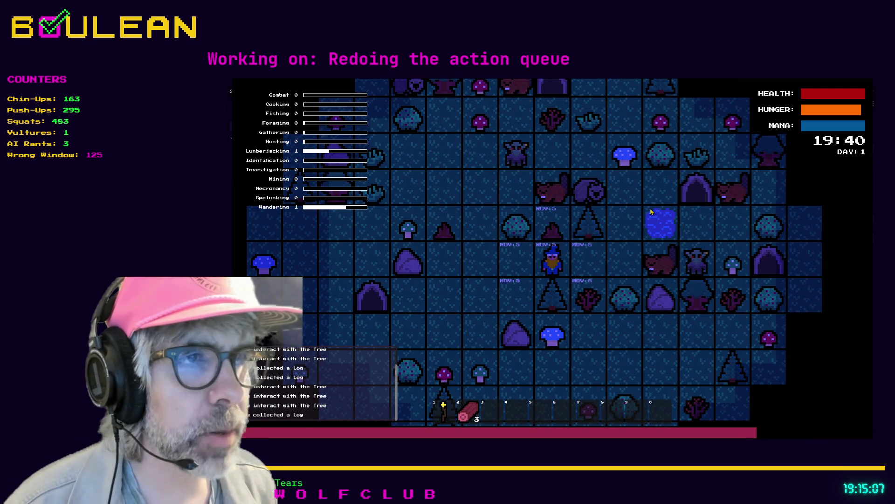
key(d)
key(w)
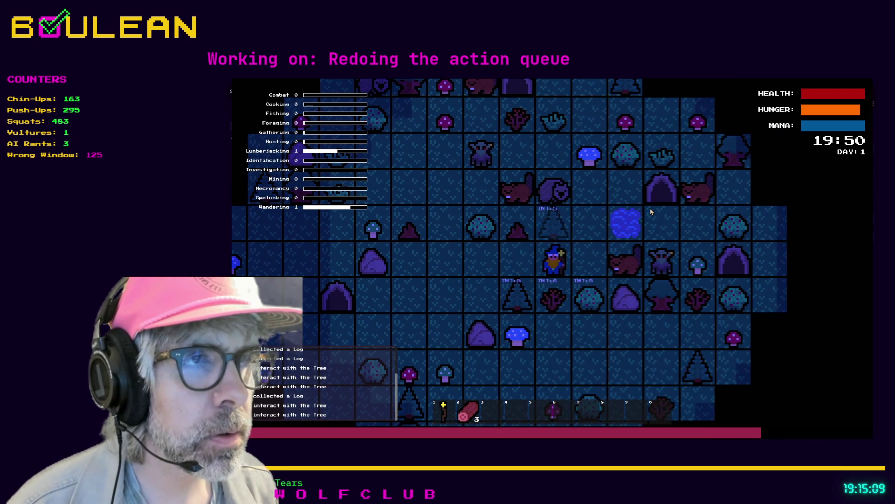
key(w)
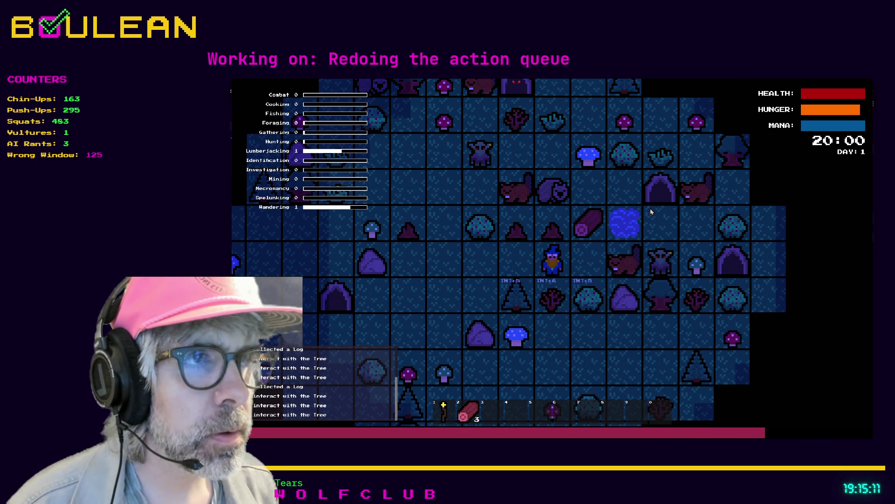
key(d)
key(w)
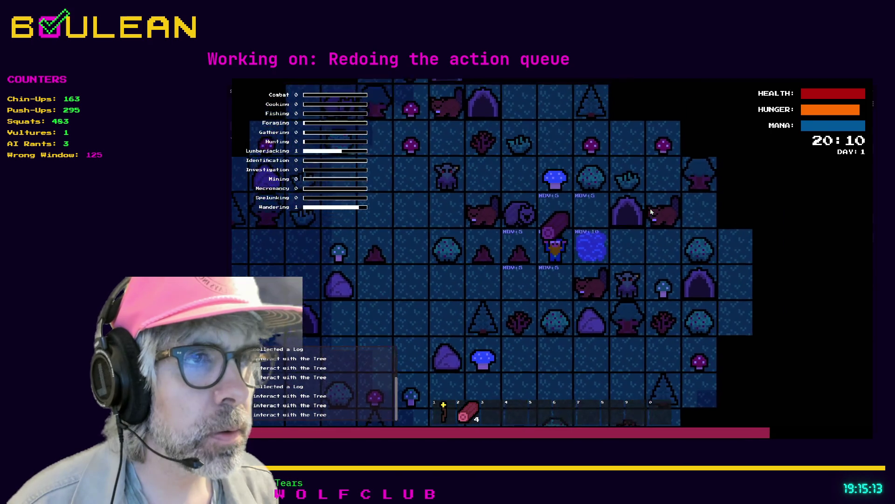
- Step down to the berry bush and harvest berries from it five times
key(s)
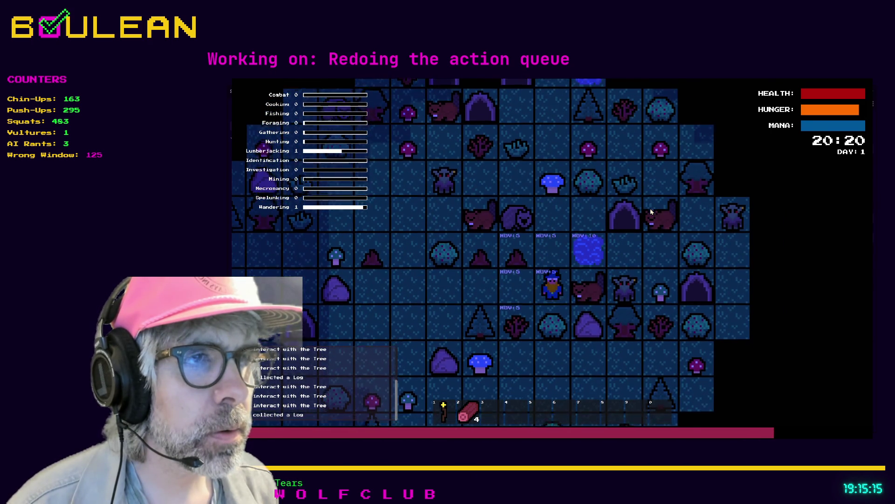
key(s)
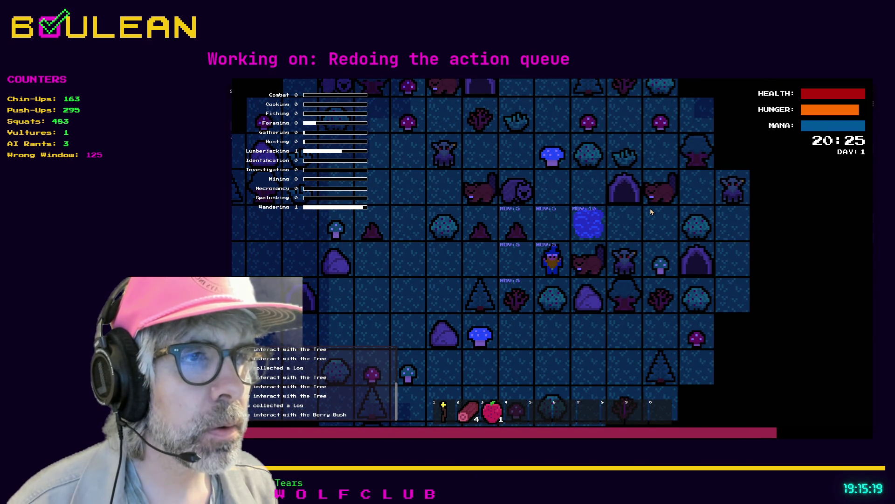
key(s)
key(s)
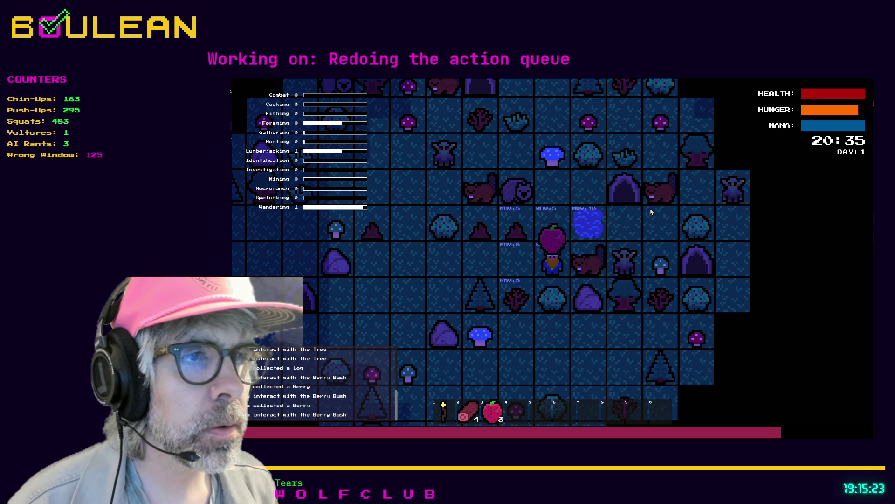
key(s)
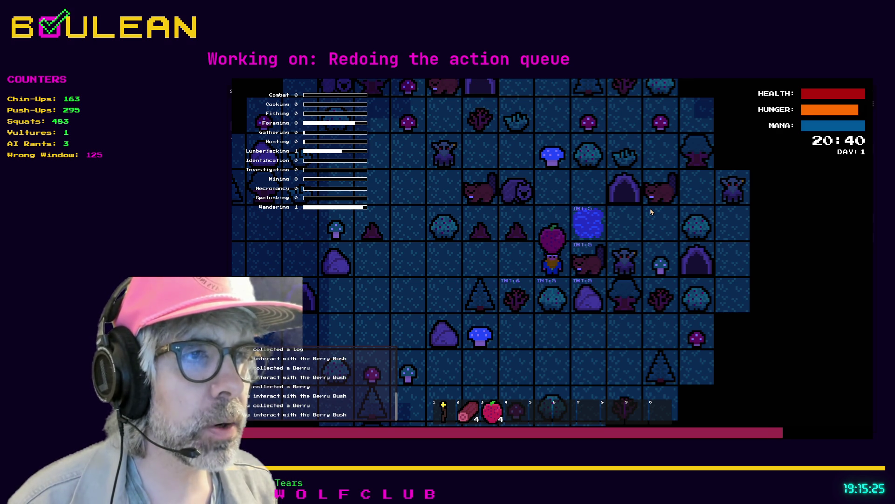
key(s)
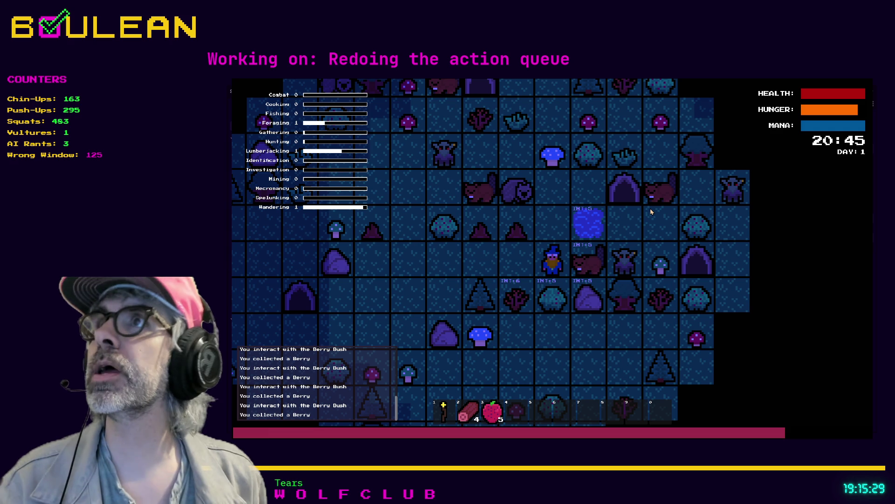
key(s)
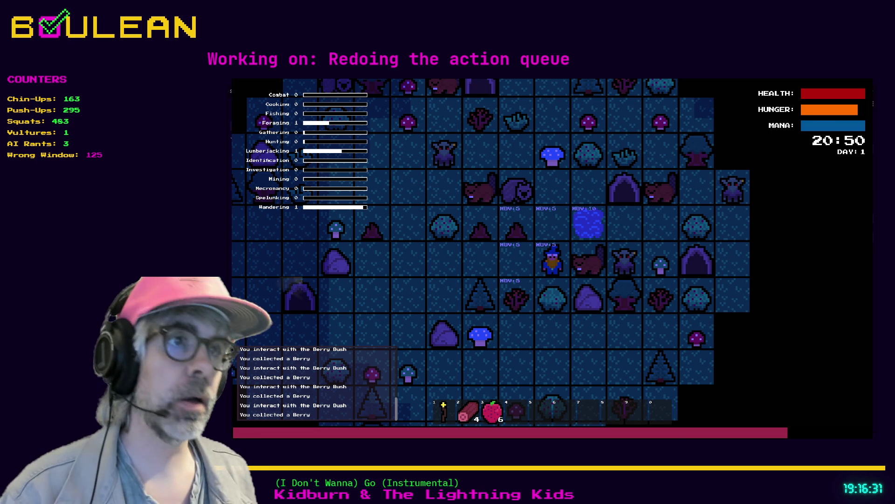
- Stop the running game with F8, ending the debug session
key(F8)
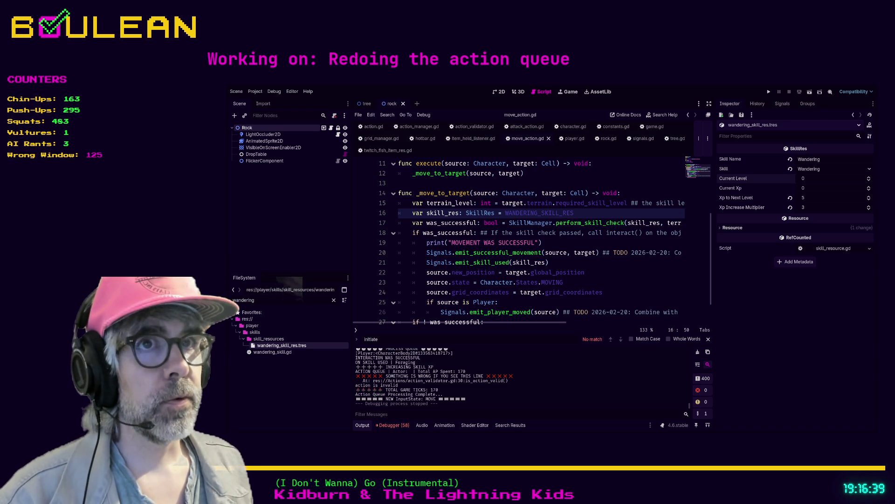
- Append another quoted viewer name with a trailing comma to twitch_fish_item_res.gd's list, save, and return to move_action.gd
click(387, 150)
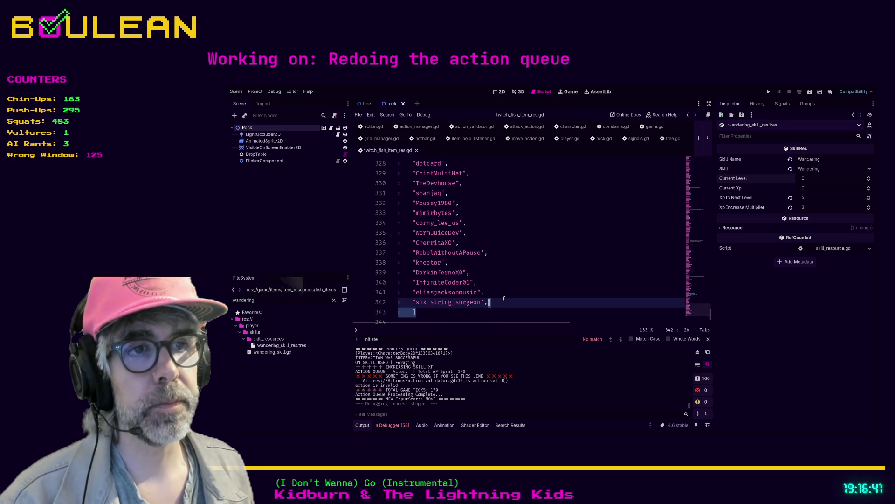
click(513, 303)
key(Return)
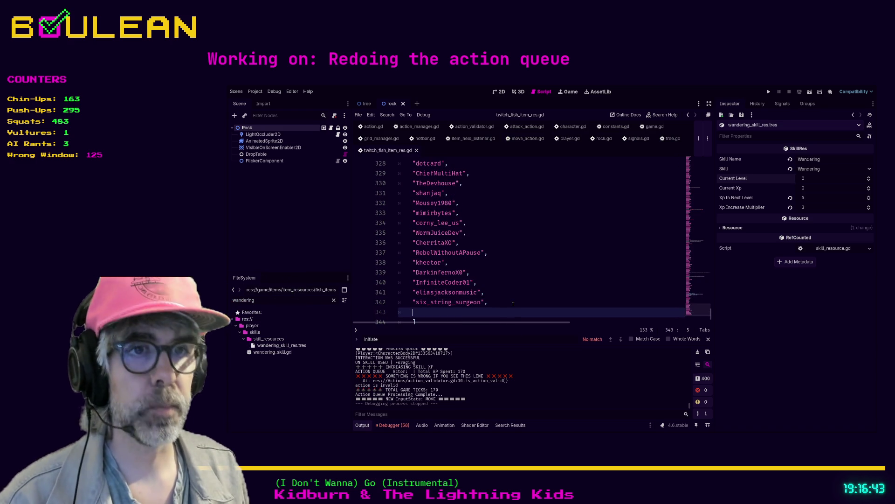
text(")
text(amocki)
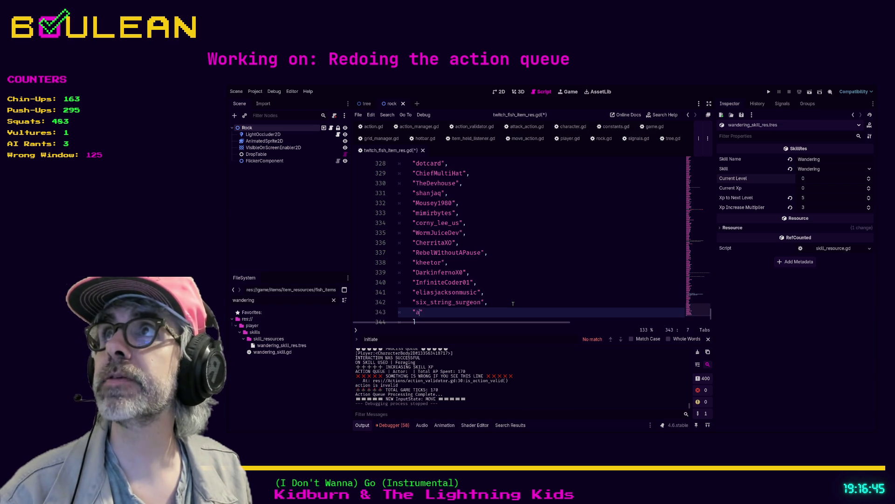
key(End)
text(,)
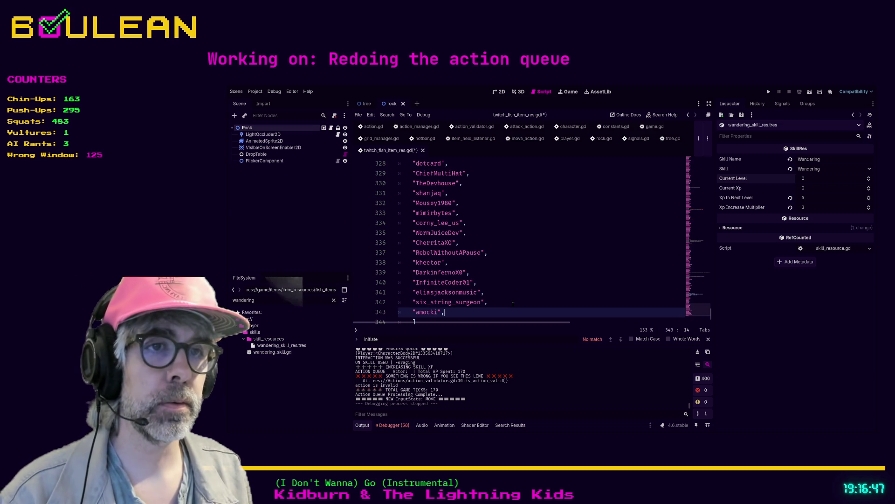
click(514, 304)
key(ctrl+s)
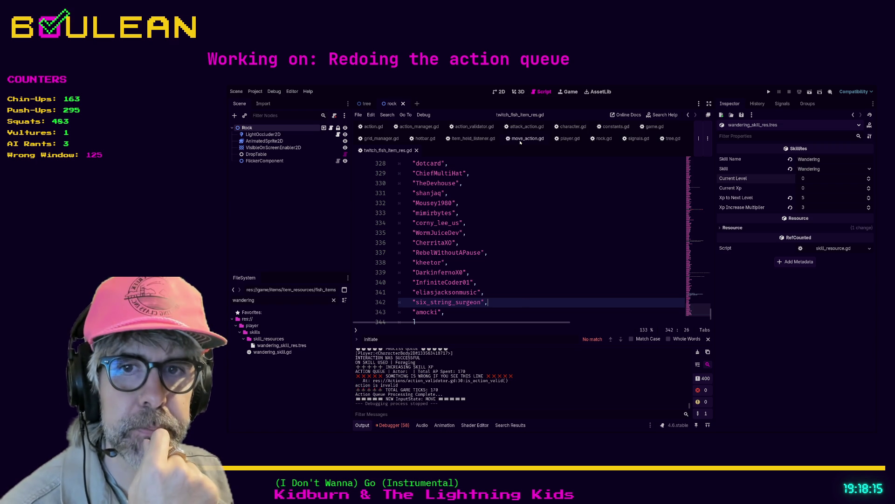
click(520, 141)
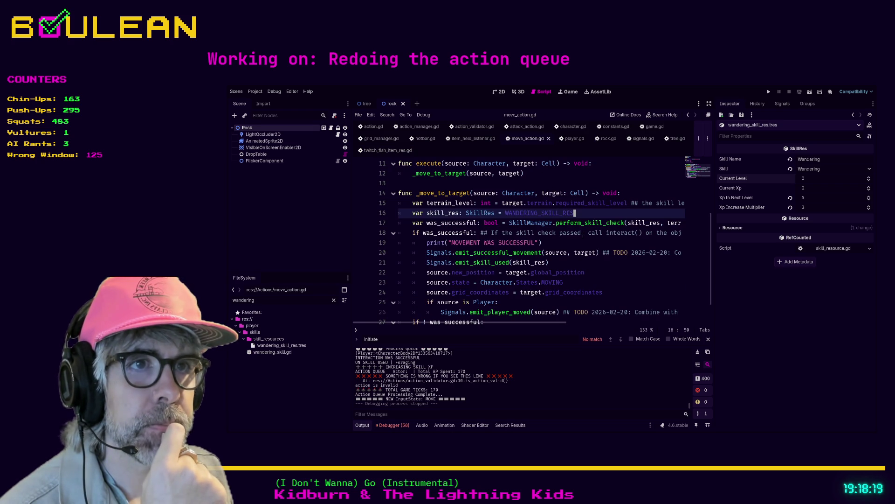
- Review _move_to_target's skill check and movement-success print in move_action.gd
click(570, 243)
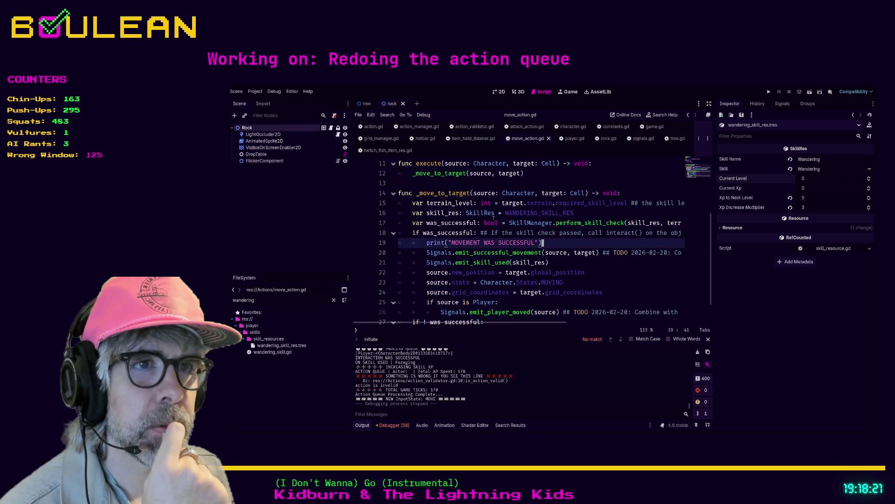
scroll(493, 217, down, 1)
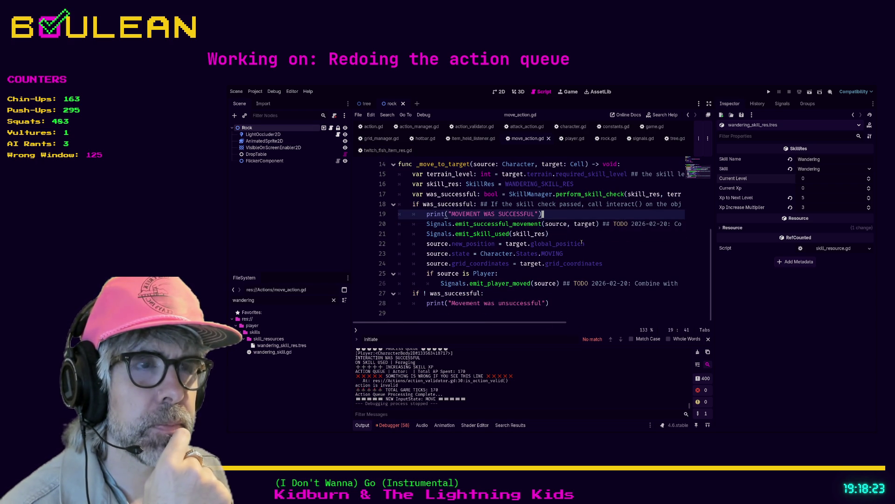
scroll(565, 239, up, 2)
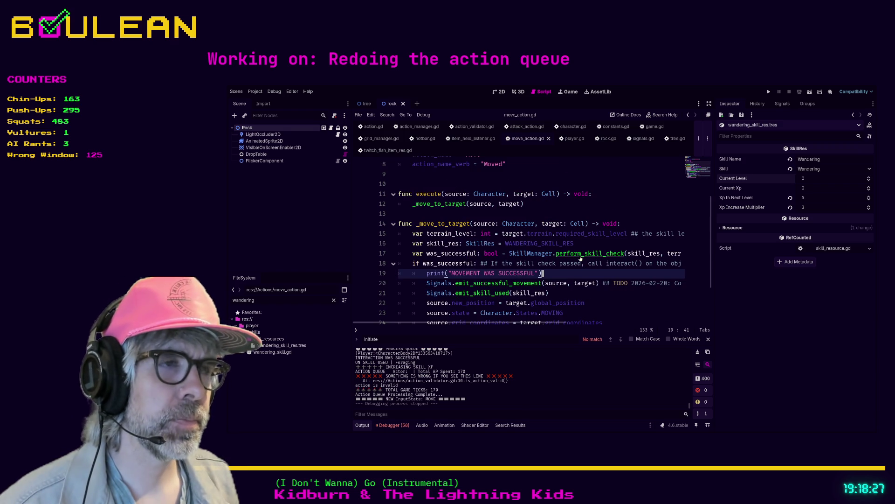
scroll(581, 257, up, 1)
drag(581, 262, 576, 252)
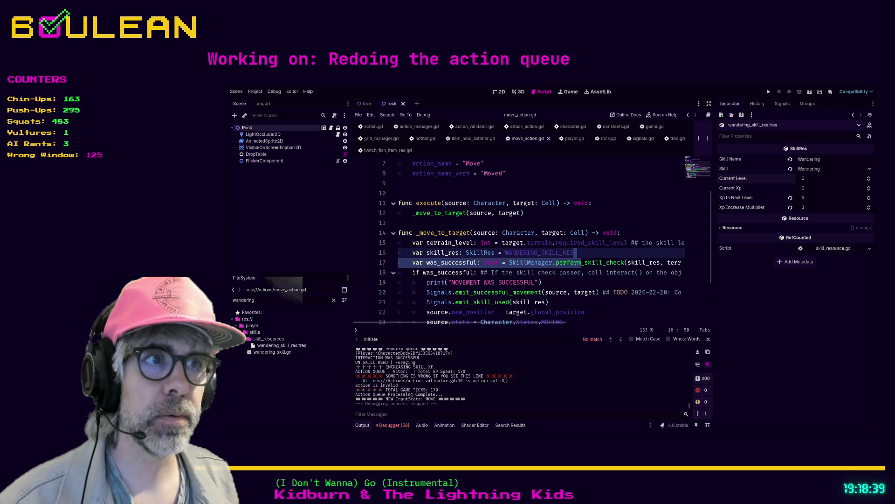
click(599, 282)
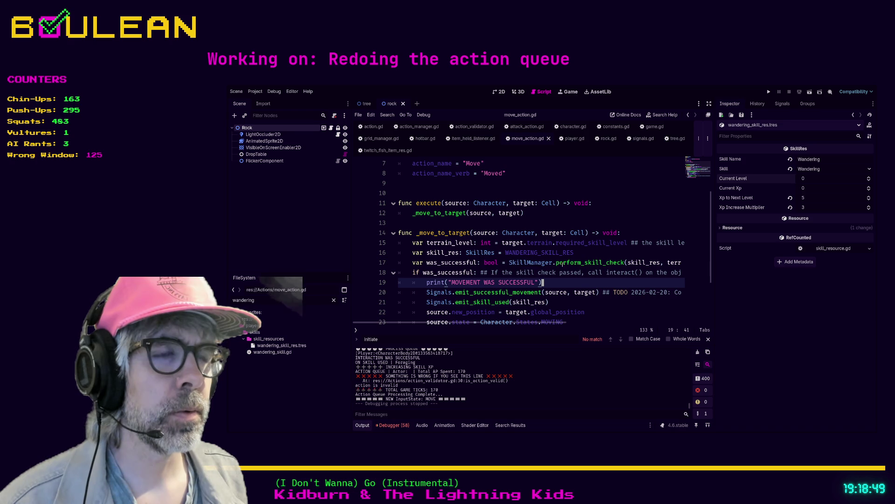
- Look up the perform_skill_check definition, then come back to move_action.gd
ctrl+click(577, 264)
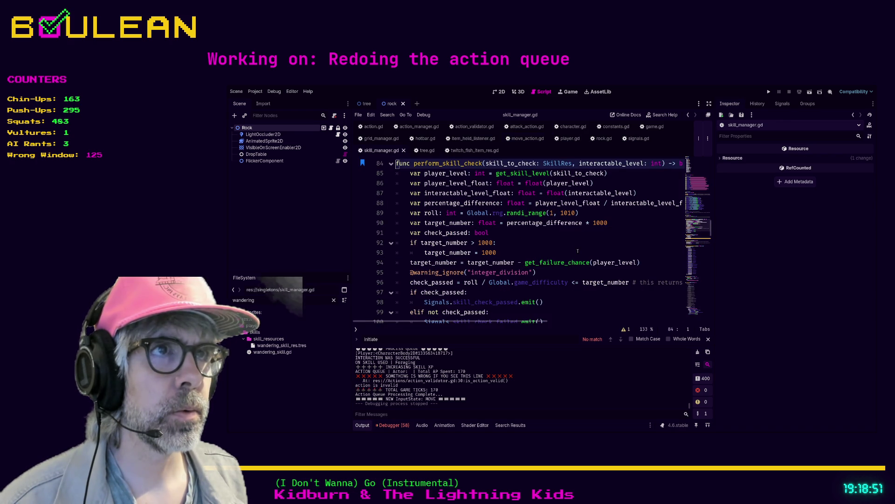
scroll(577, 251, up, 1)
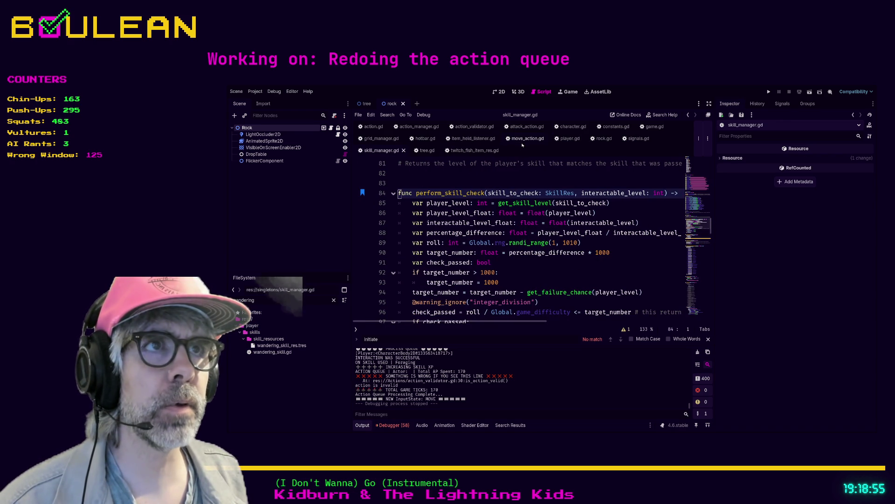
click(528, 139)
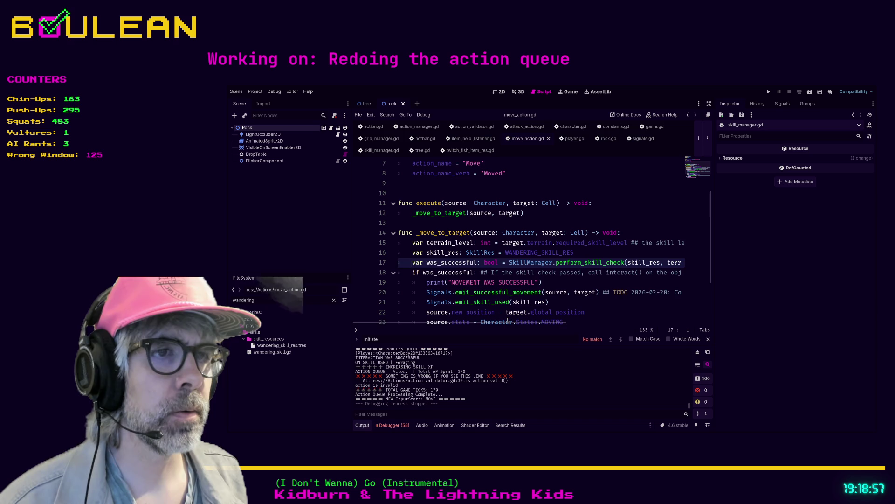
drag(507, 321, 539, 322)
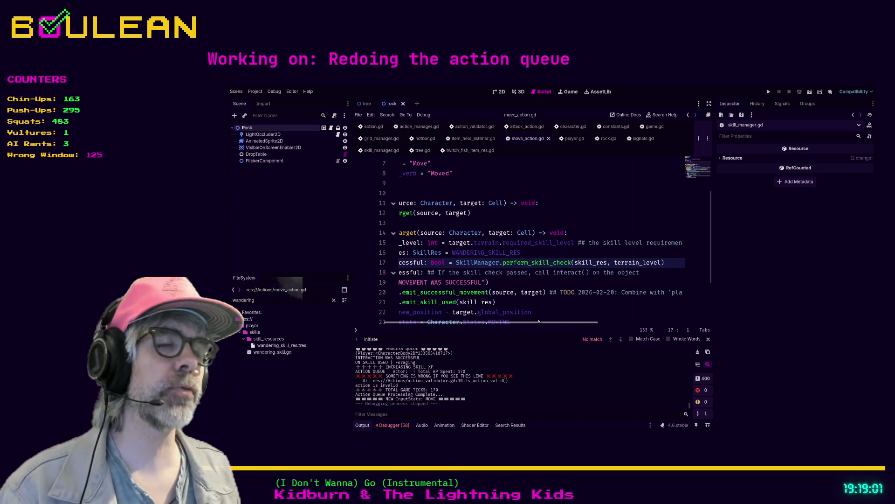
drag(539, 321, 424, 317)
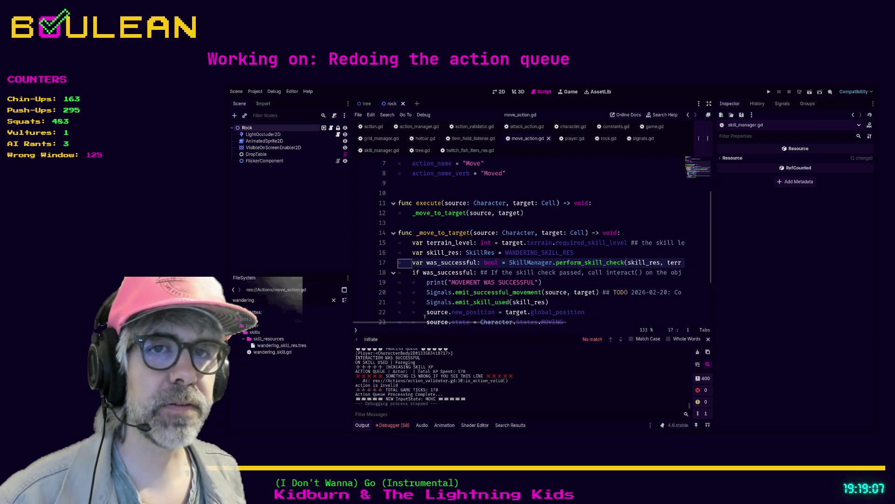
- Filter files by 'grass_ter', open grass_terrain.tscn, set Required Skill Level to 1 and save
double_click(305, 298)
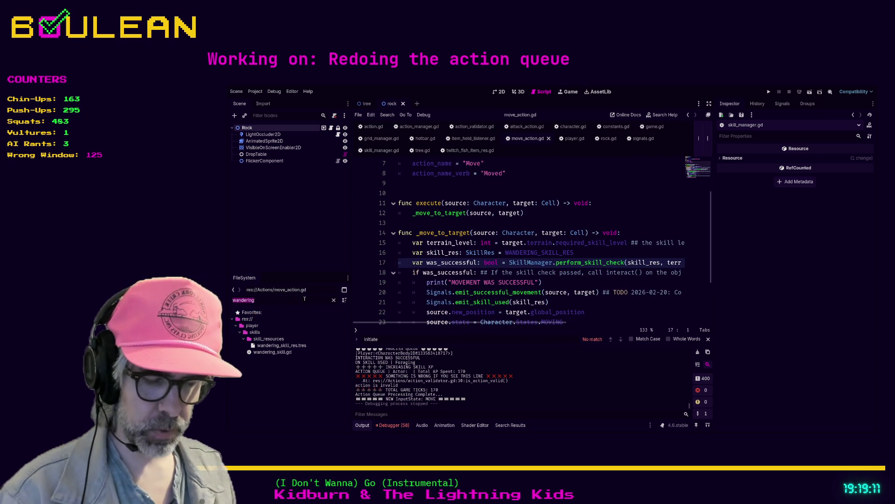
text(grass_ter)
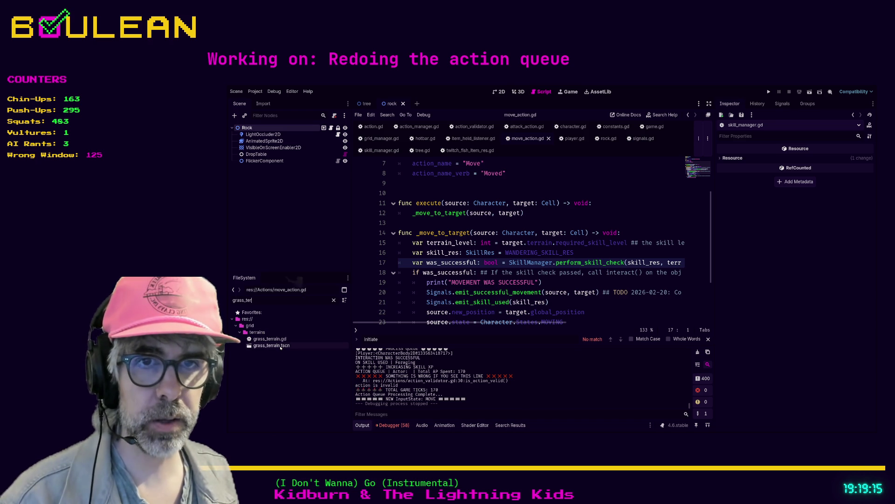
double_click(272, 345)
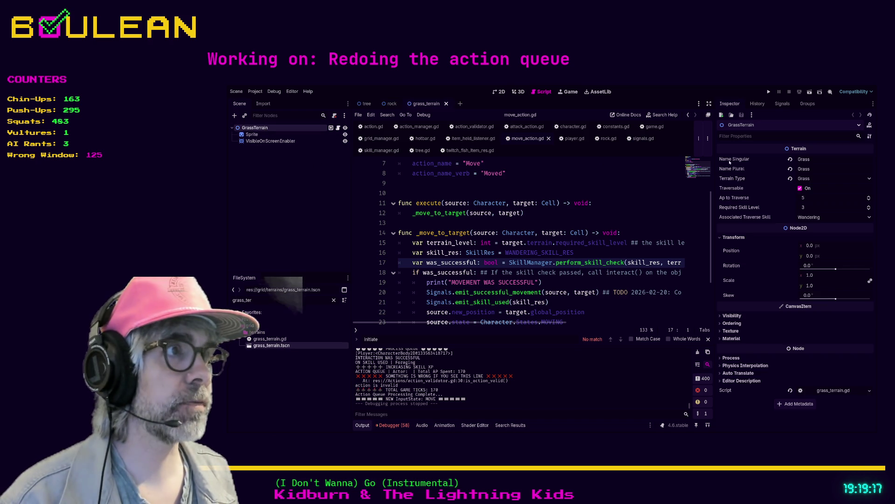
click(810, 208)
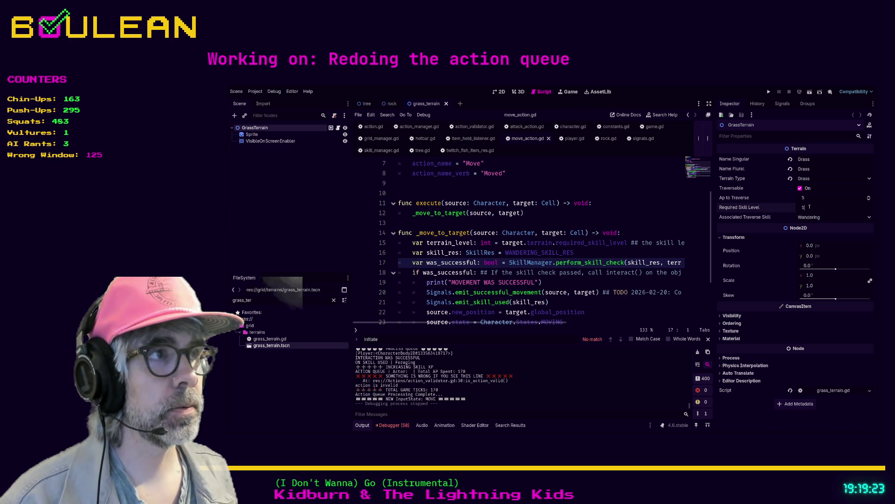
key(Return)
click(623, 223)
key(ctrl+s)
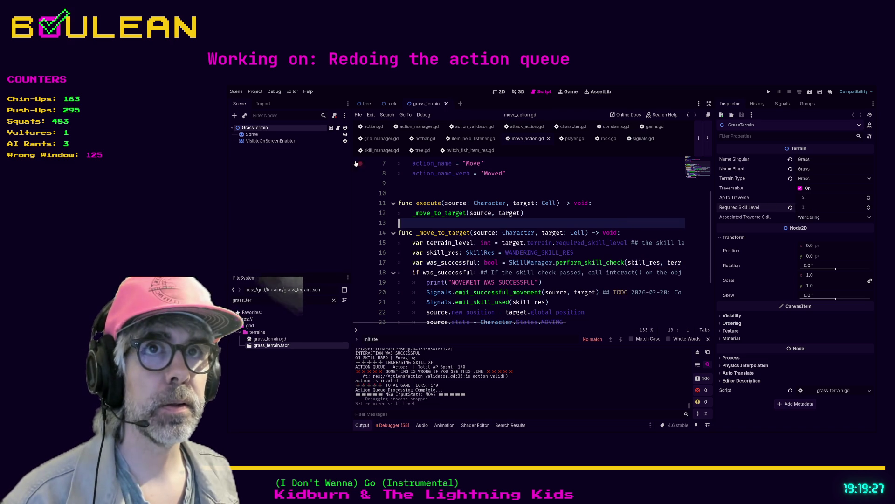
- Change terrain.gd's default required skill level from 3 to 1 and save
click(338, 128)
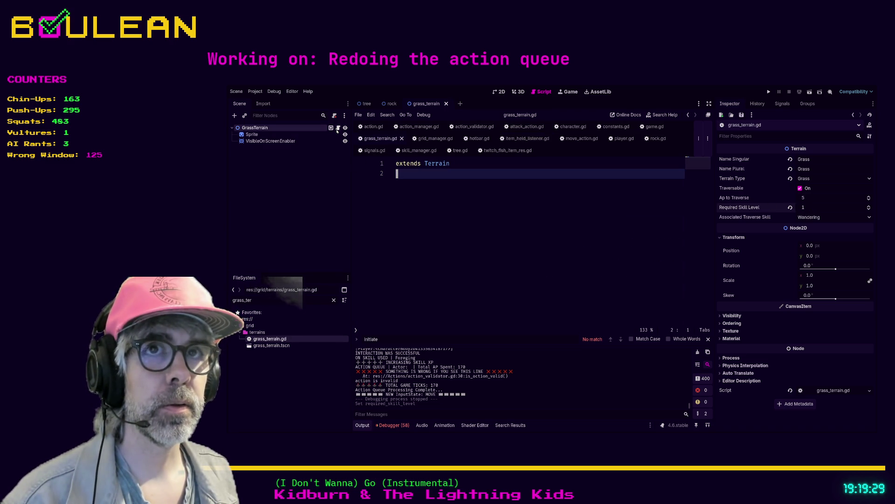
ctrl+click(435, 164)
scroll(487, 219, up, 2)
scroll(485, 217, down, 3)
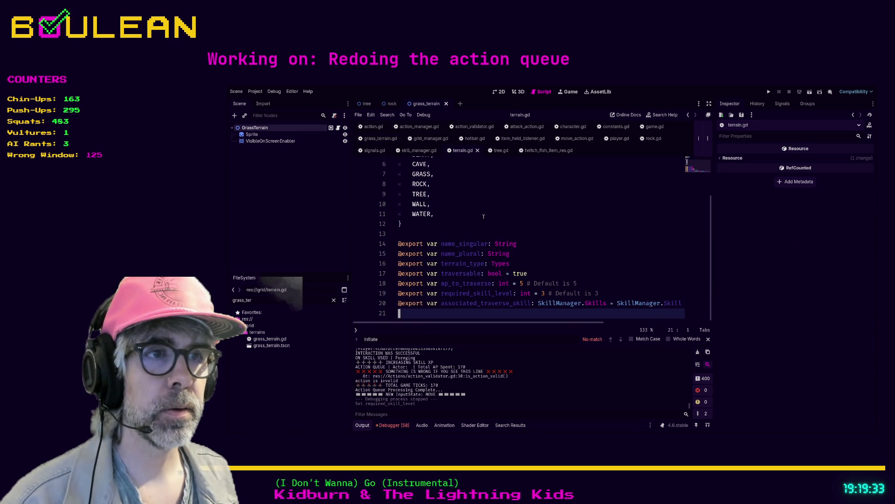
drag(543, 293, 543, 329)
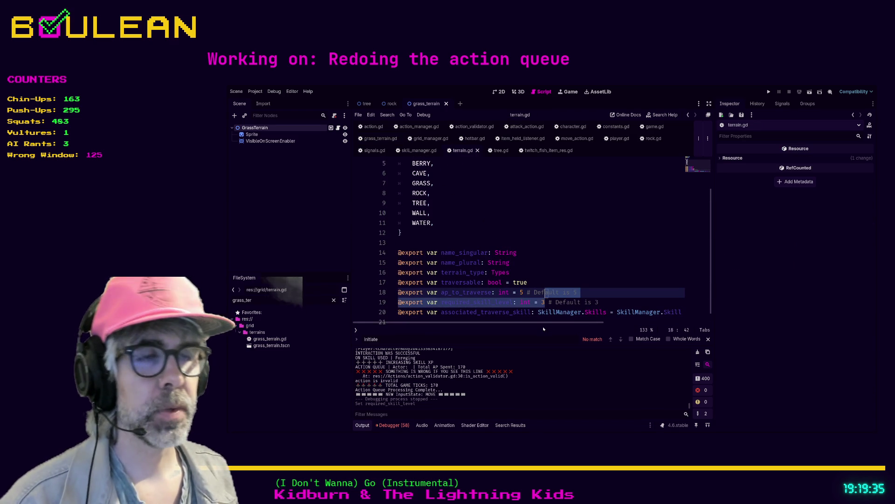
click(547, 302)
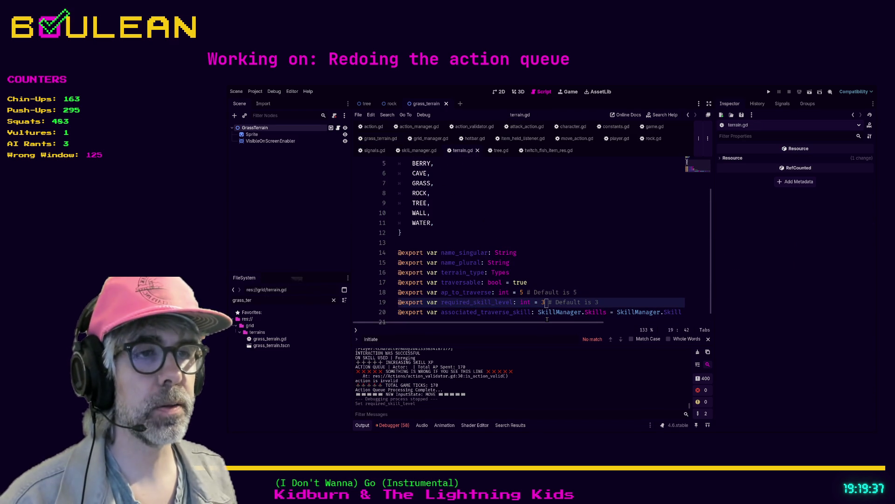
key(BackSpace)
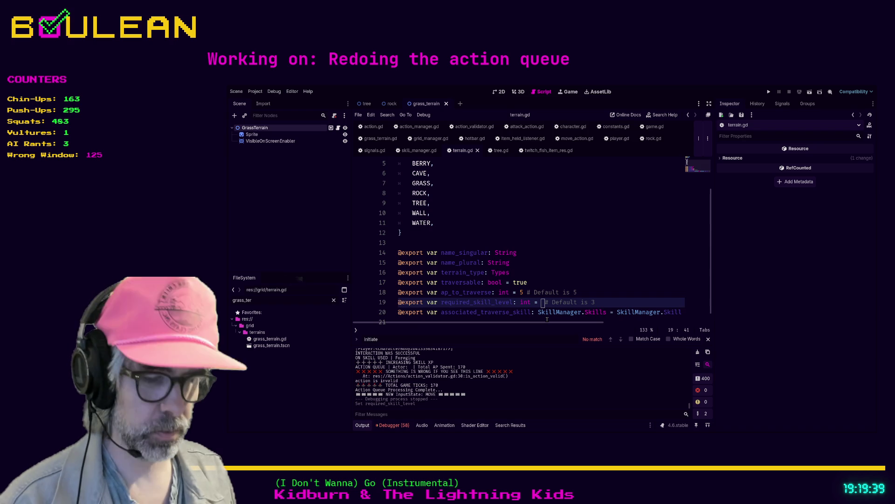
text(1)
key(End)
key(ctrl+s)
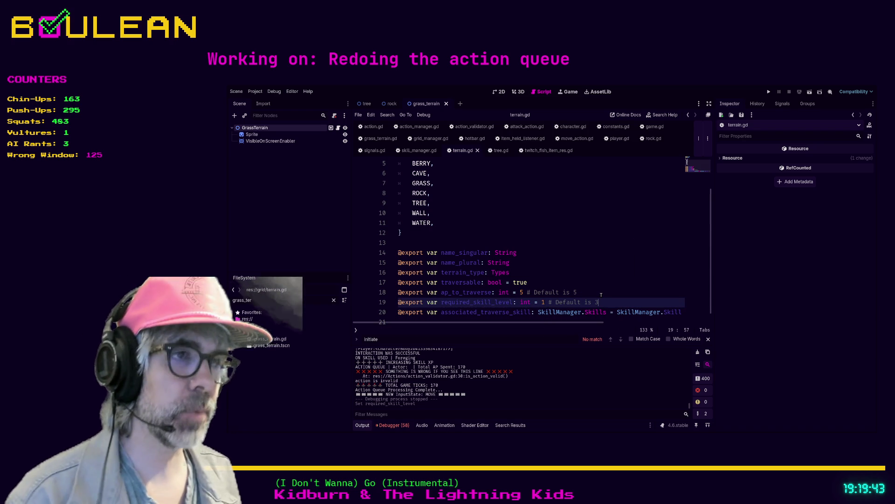
- Update the default's comment from 3 to 1 and launch the game with F5
key(BackSpace)
text(1)
key(Up)
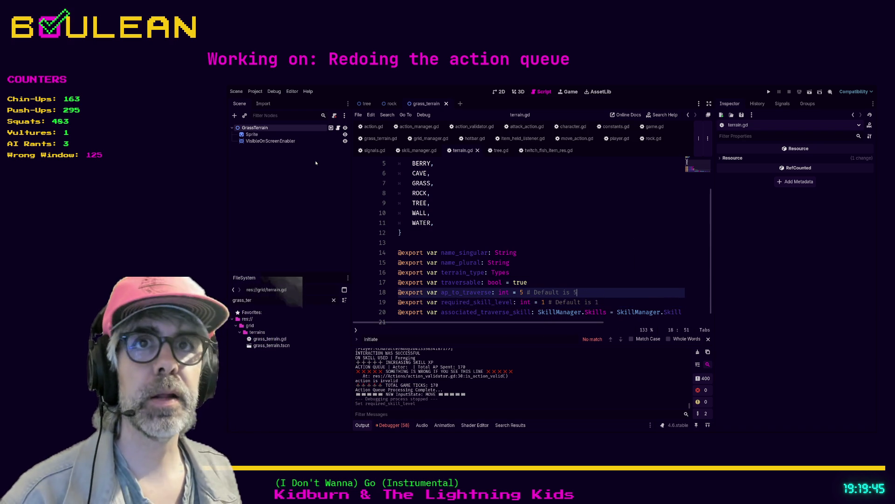
click(270, 133)
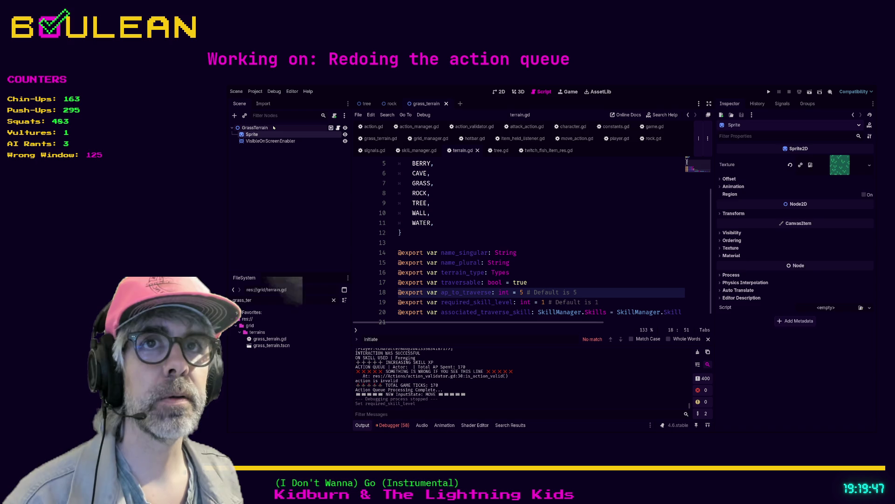
click(273, 127)
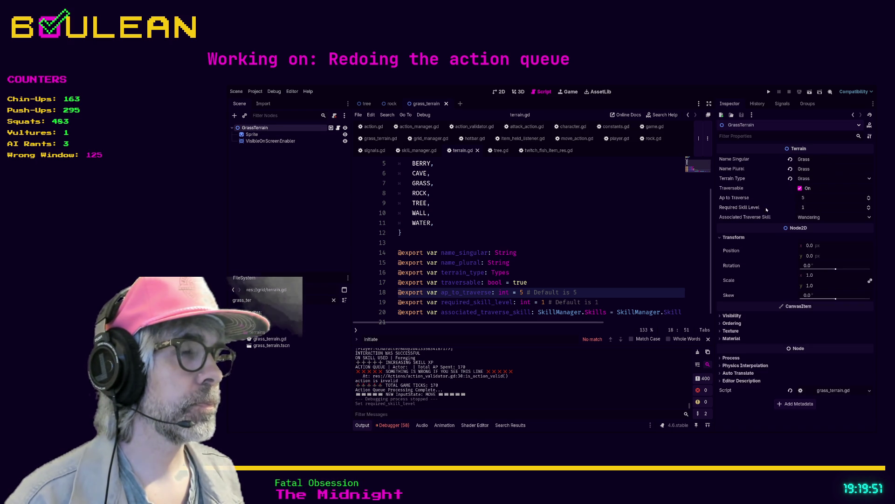
click(656, 220)
key(F5)
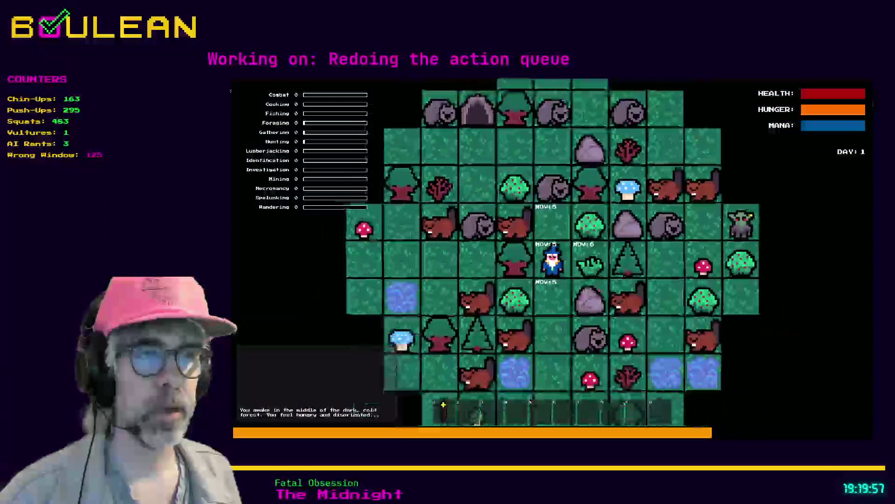
- Walk the wizard down, gathering Grass Tufts on the way toward the trees
key(Down)
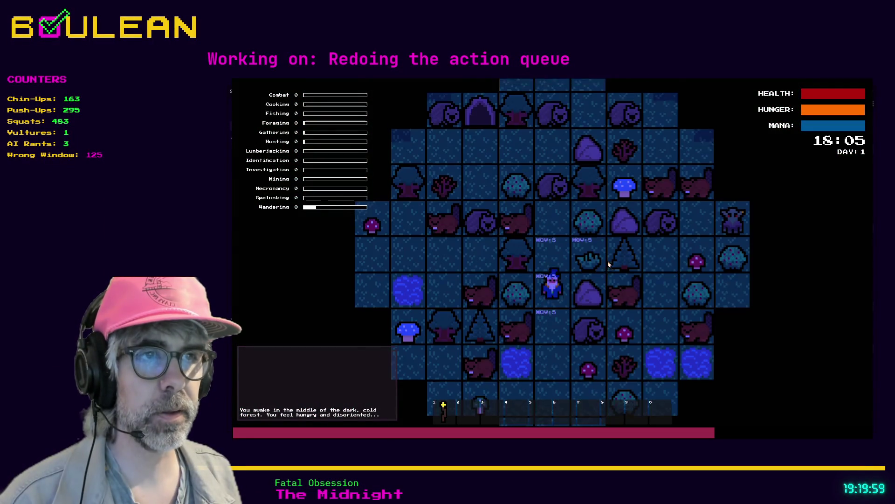
key(Down)
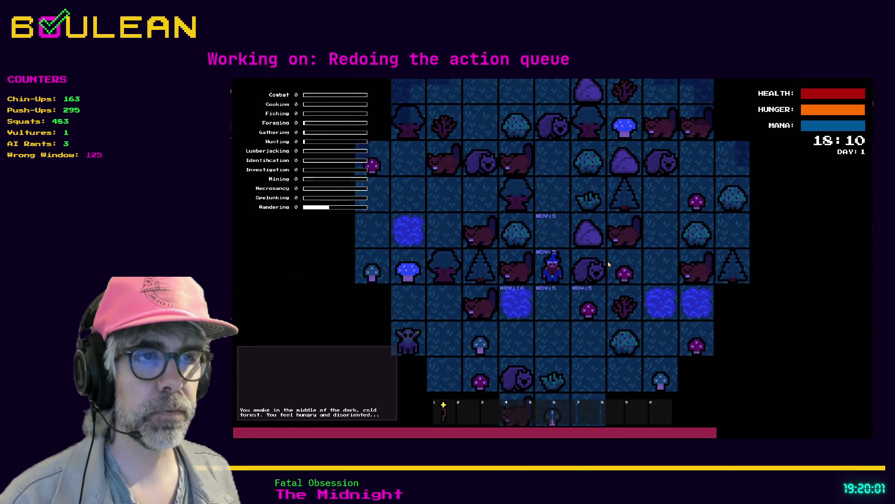
key(Down)
key(Down)
key(Right)
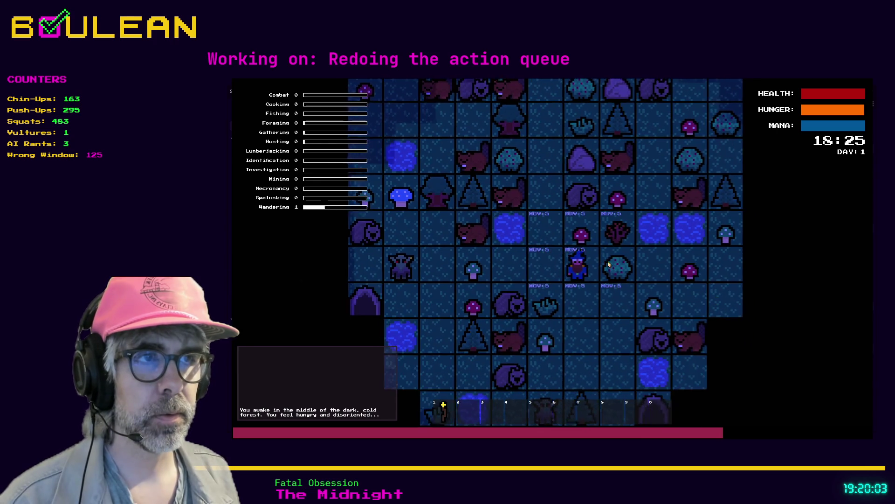
key(Down)
key(Left)
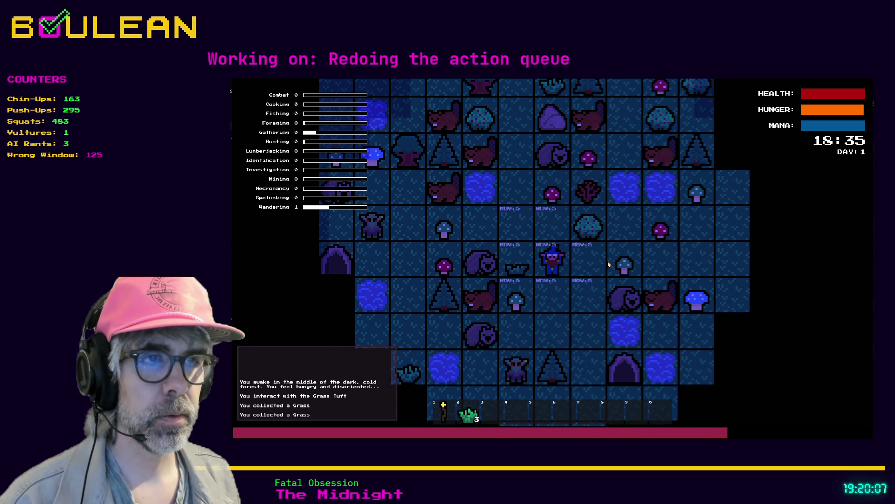
key(Down)
key(Down)
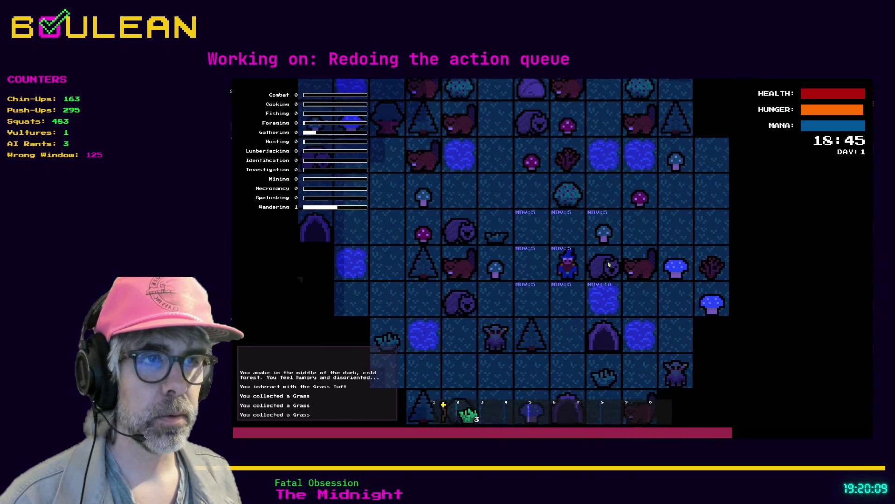
key(Right)
key(Down)
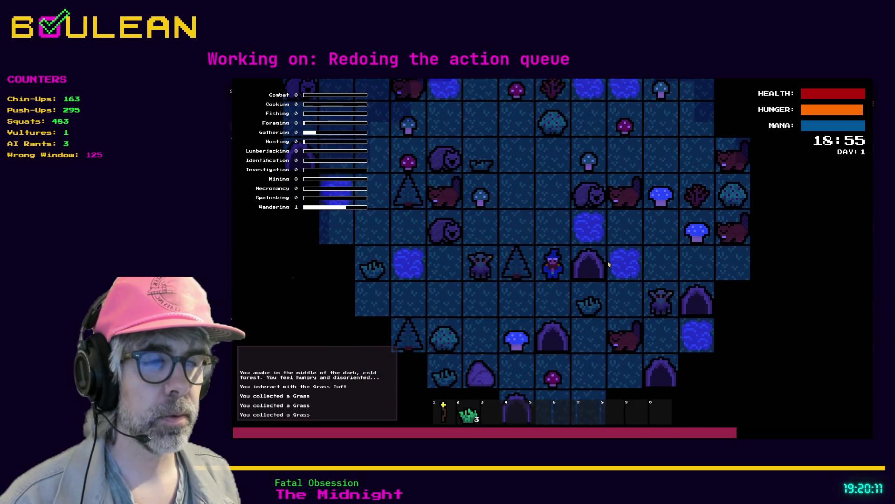
- Chop trees for logs, pick up the blue mushroom, then stop the game with F8
key(Left)
key(Left)
key(Left)
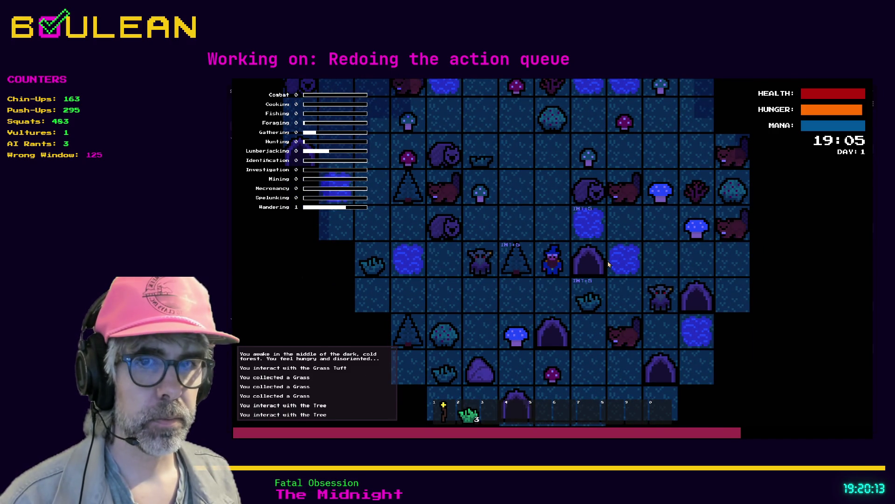
key(Up)
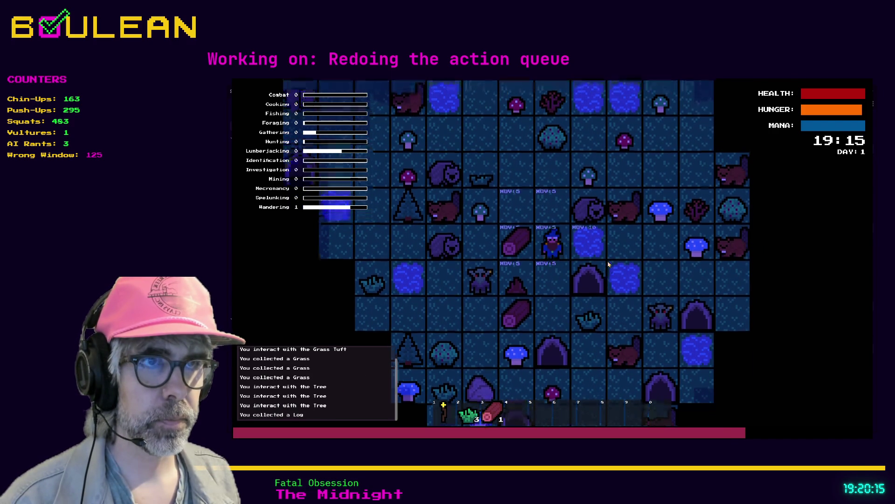
key(Left)
key(Down)
key(Right)
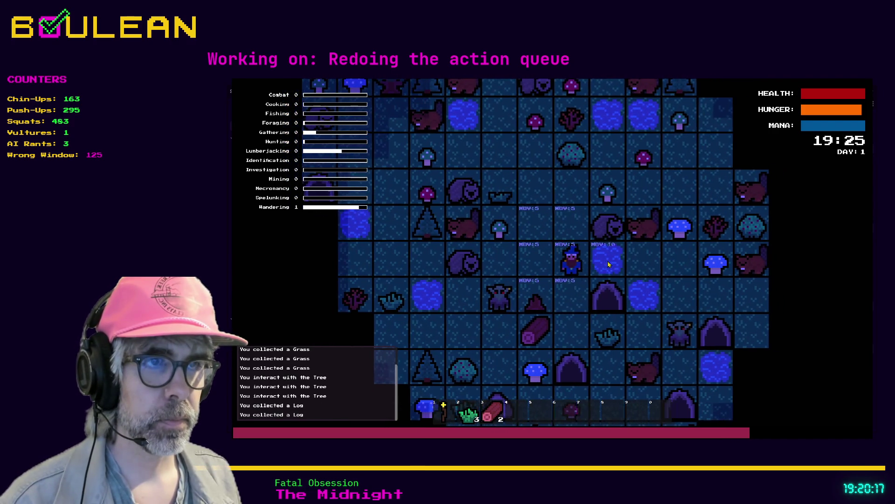
key(Down)
key(Left)
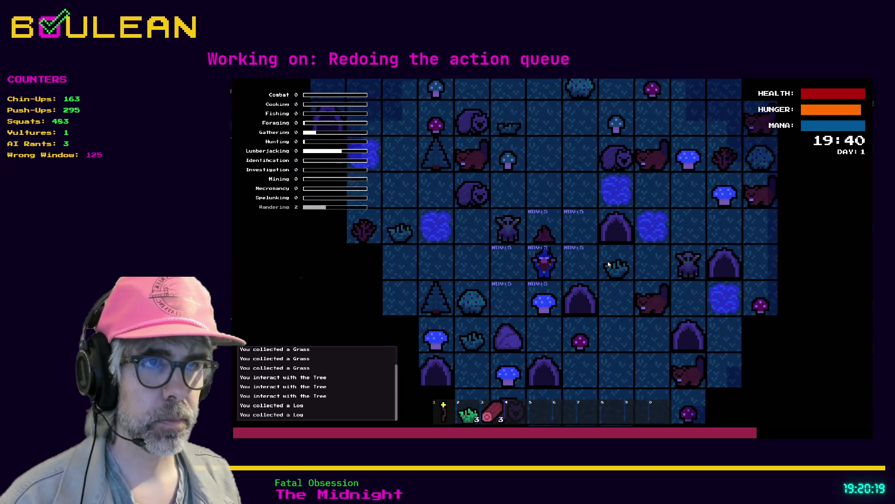
key(Down)
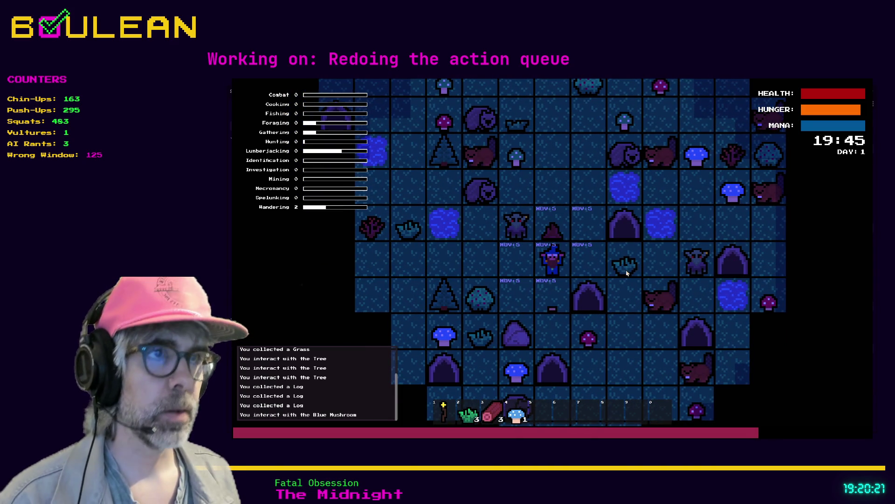
key(F8)
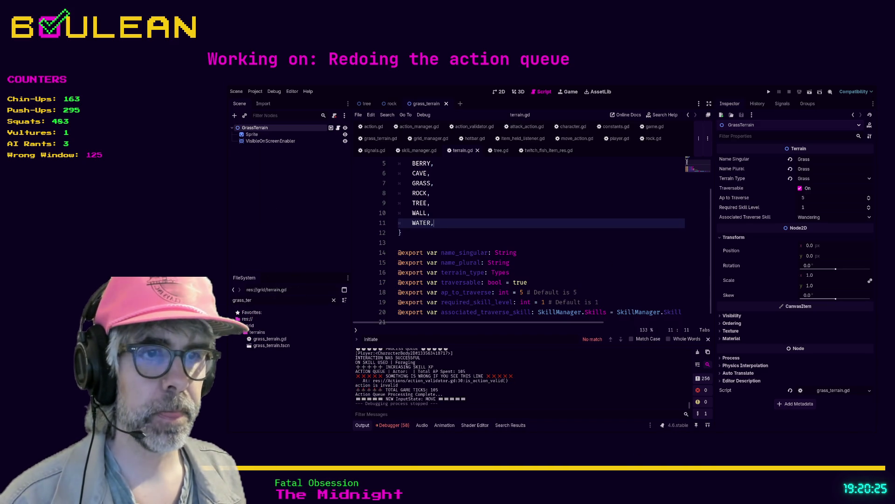
key(alt+Tab)
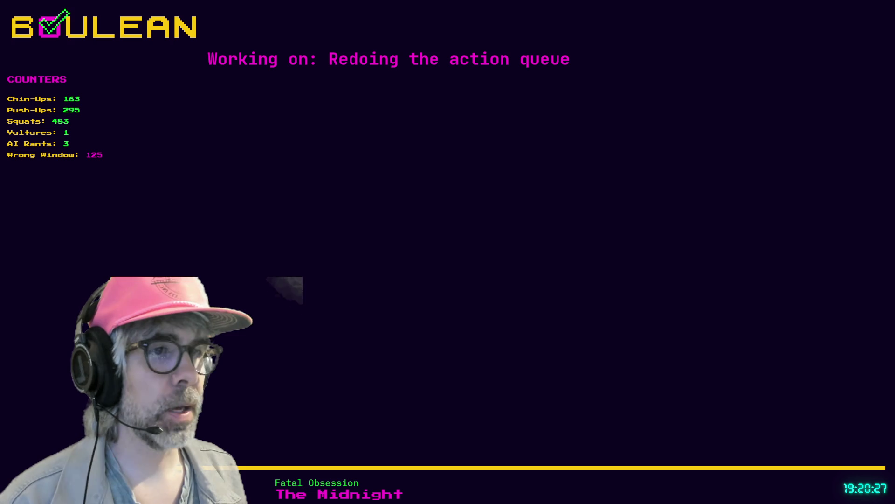
- Check off New Tasks item 14 about movement skill checks failing too often
scroll(511, 291, up, 5)
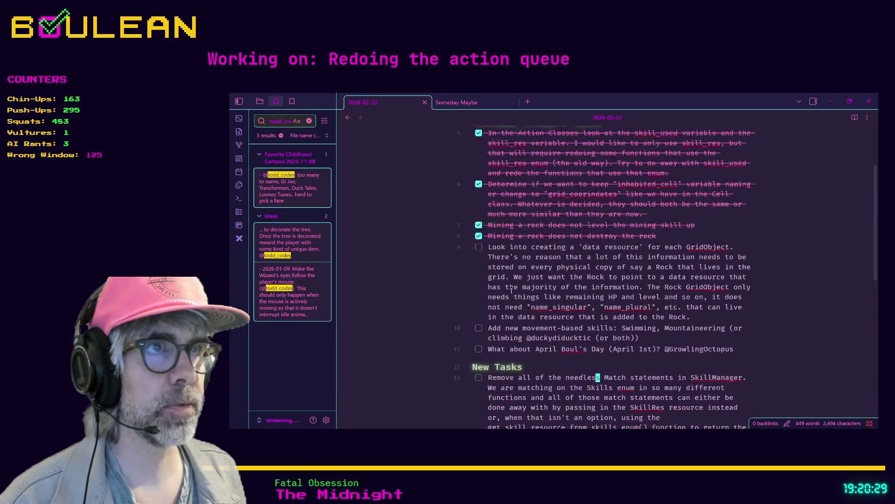
scroll(512, 290, up, 2)
scroll(512, 290, down, 6)
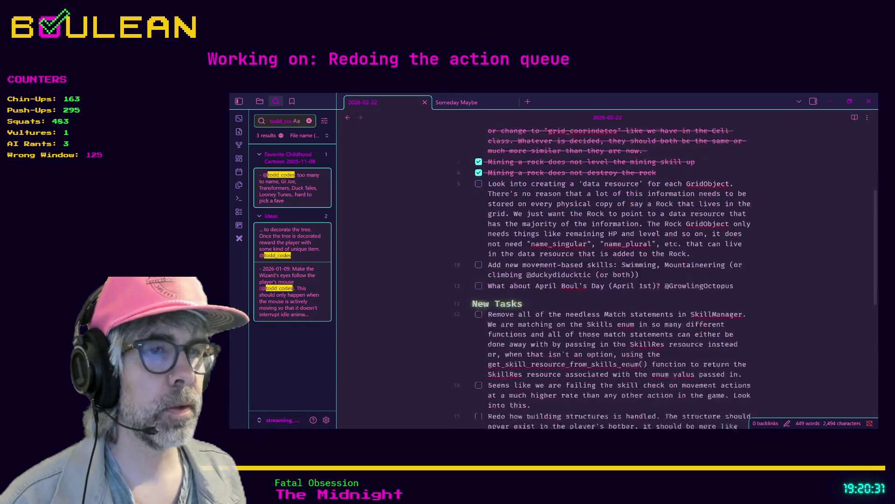
scroll(541, 287, down, 3)
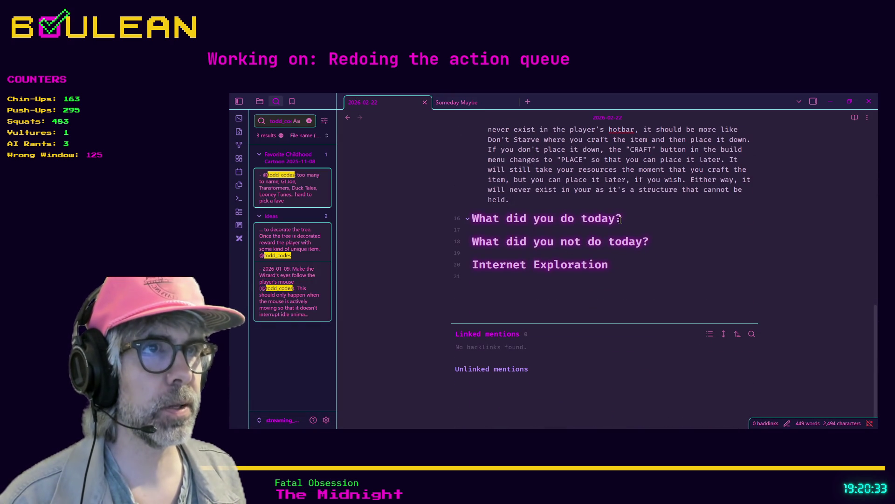
scroll(660, 245, up, 4)
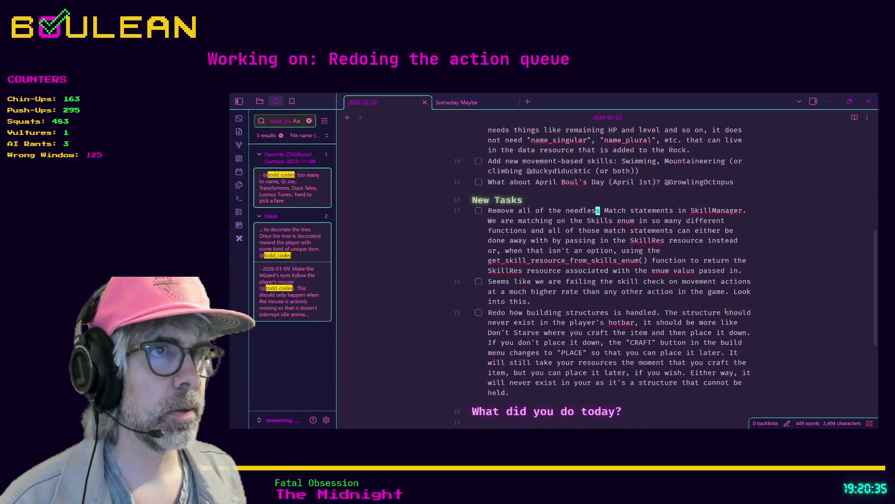
scroll(568, 252, up, 2)
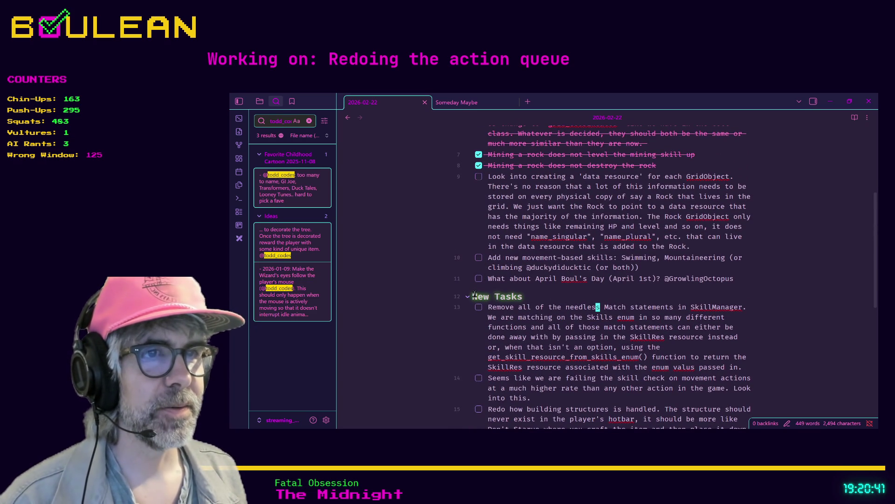
scroll(474, 294, down, 1)
scroll(474, 294, up, 1)
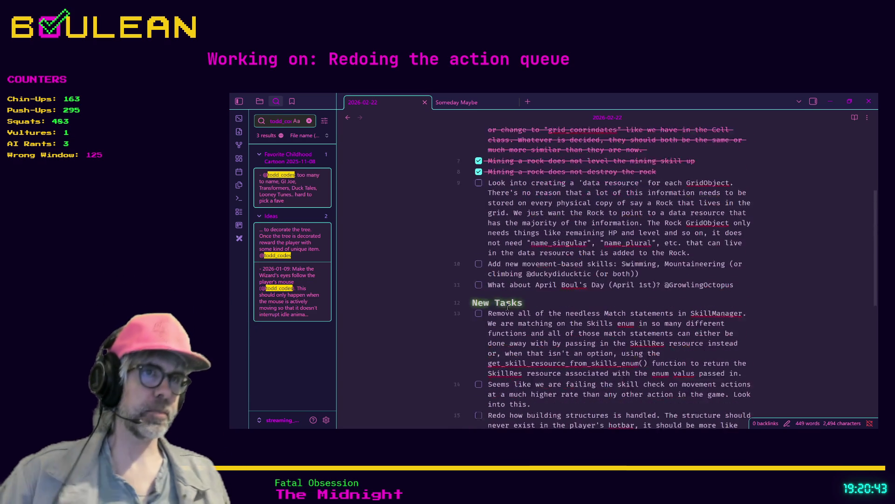
scroll(485, 293, down, 1)
scroll(497, 294, up, 1)
scroll(497, 294, up, 1)
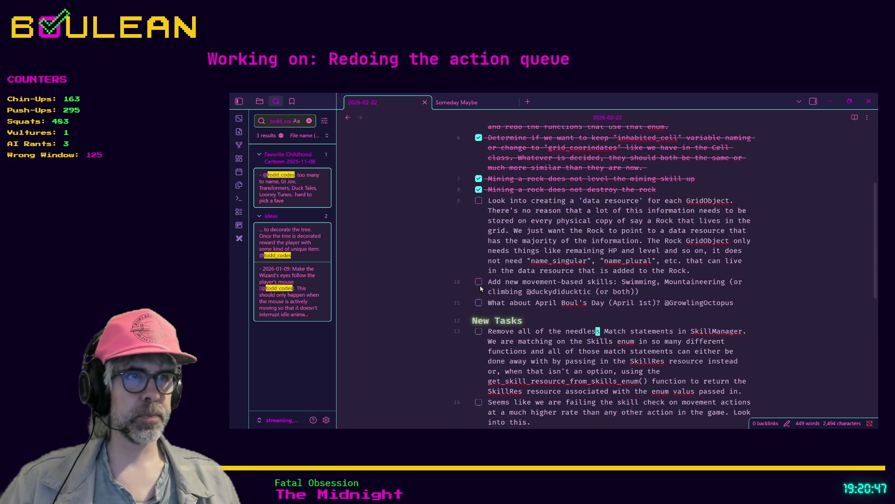
scroll(474, 271, up, 3)
scroll(470, 254, down, 2)
scroll(470, 254, down, 4)
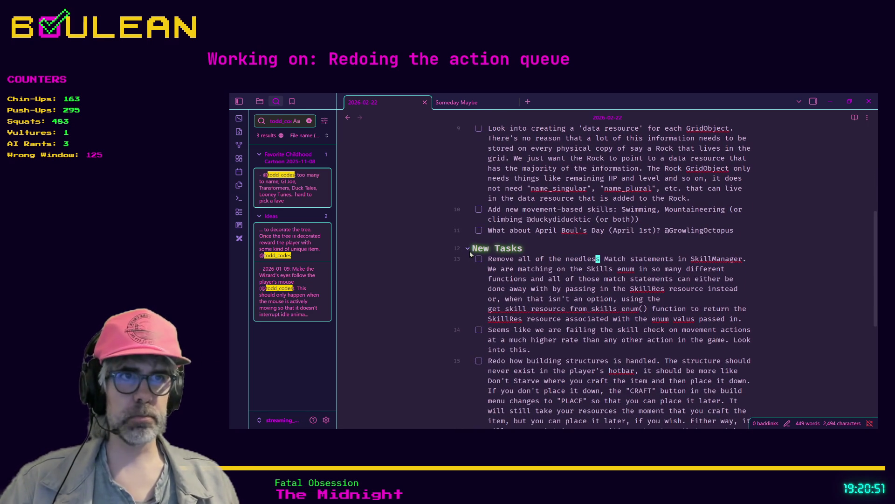
scroll(471, 256, up, 3)
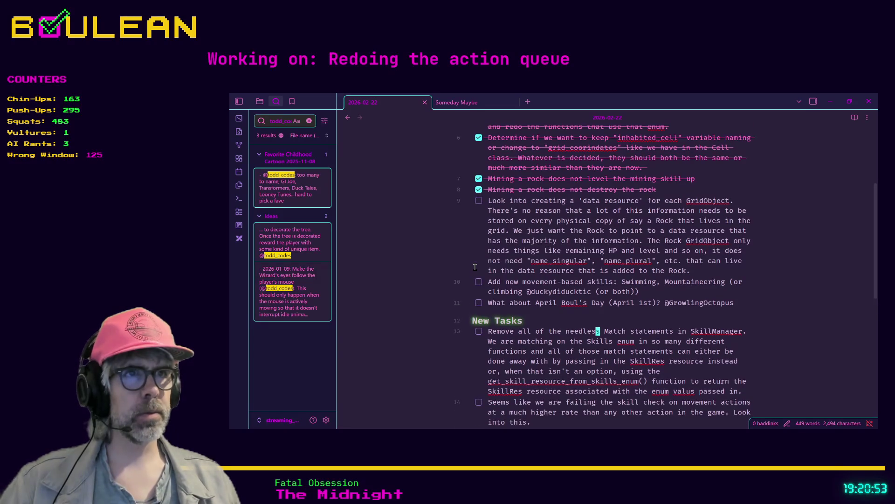
scroll(475, 267, up, 1)
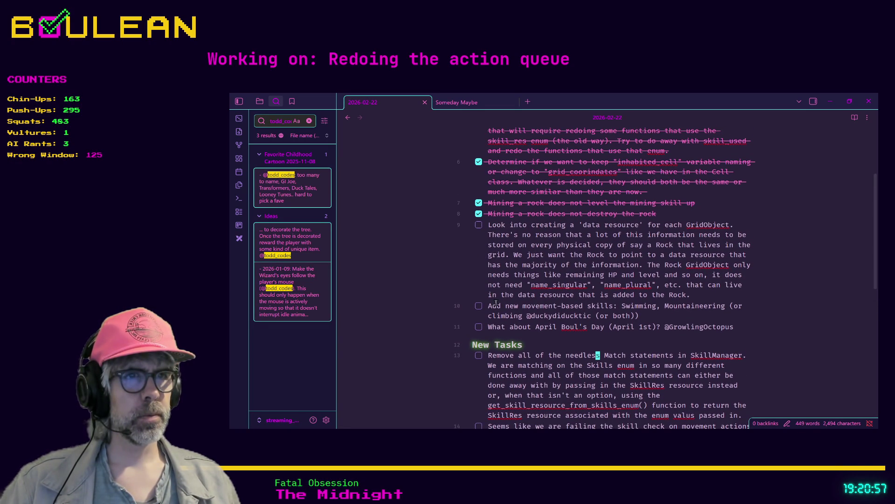
scroll(472, 349, down, 2)
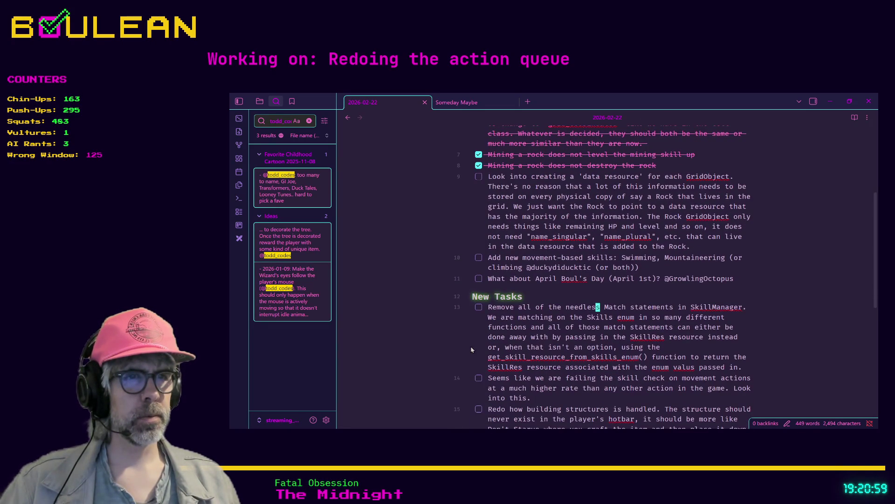
scroll(471, 348, down, 2)
click(479, 330)
- Review the updated task list and return to the Godot editor
scroll(449, 337, down, 2)
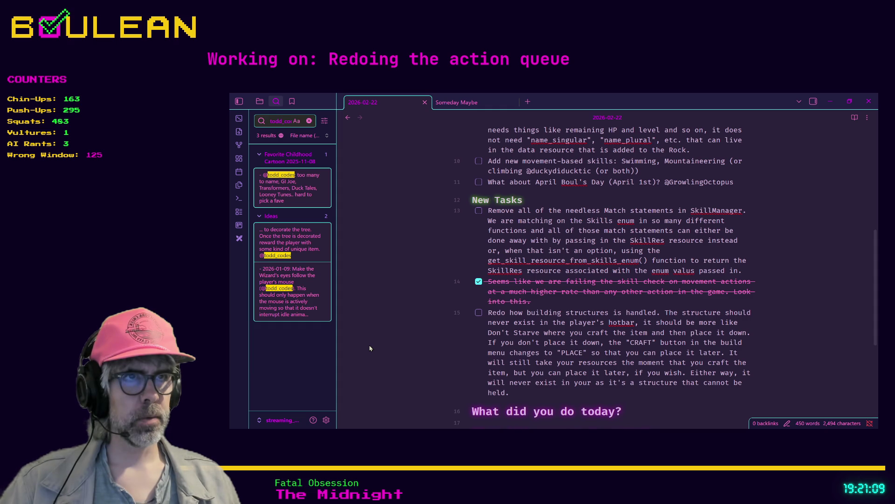
scroll(370, 348, up, 2)
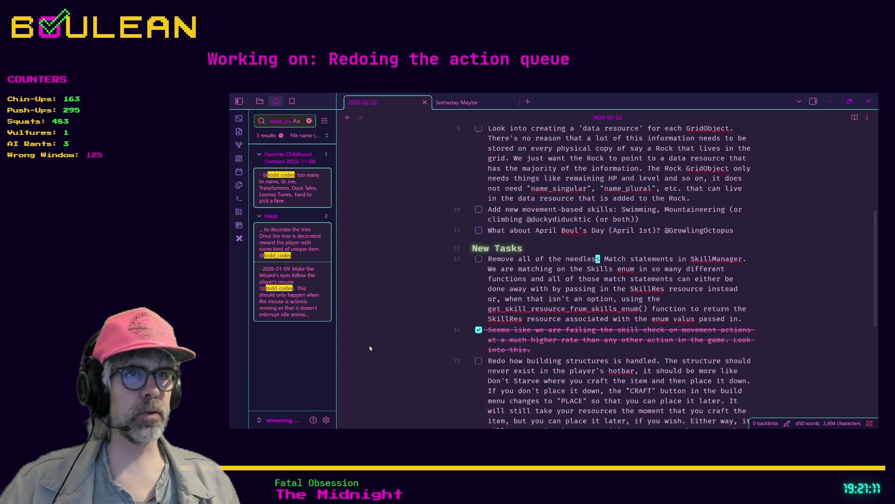
scroll(370, 348, up, 4)
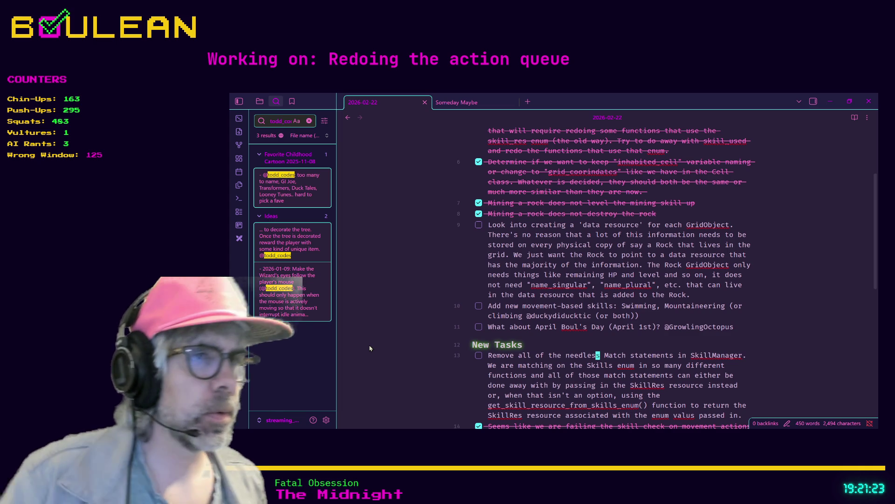
scroll(560, 330, down, 2)
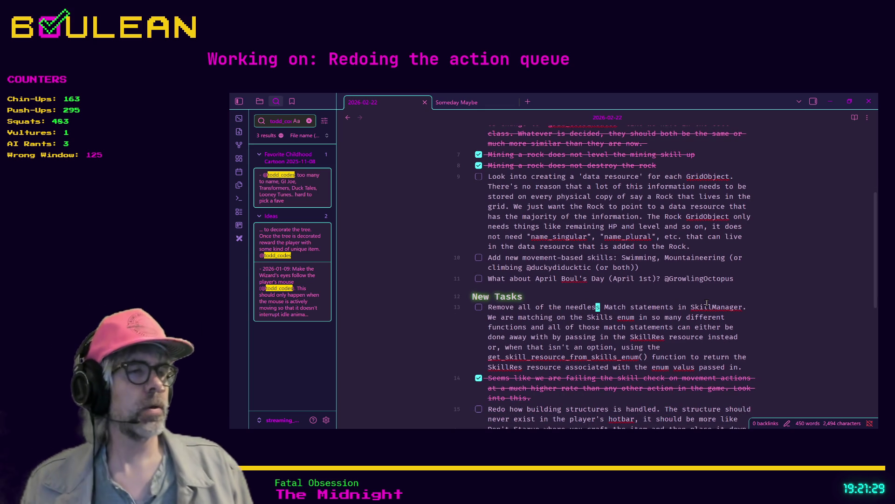
key(alt+Tab)
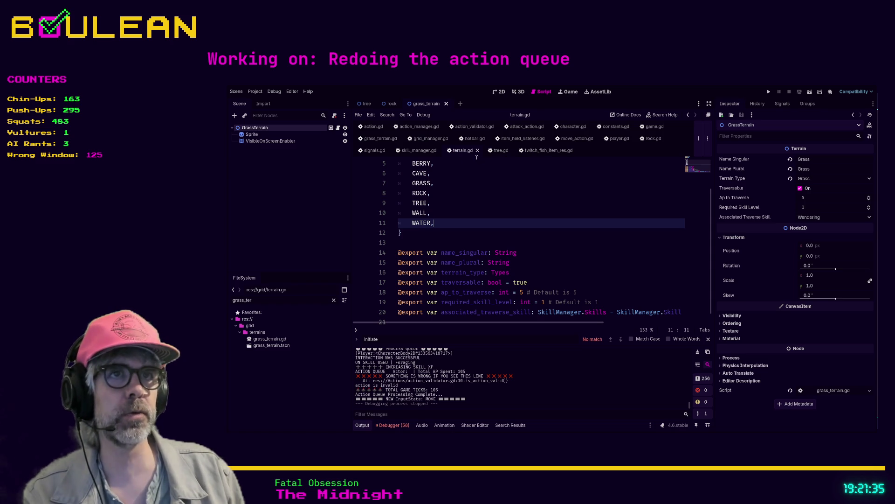
- Open skill_manager.gd in the script editor
click(604, 213)
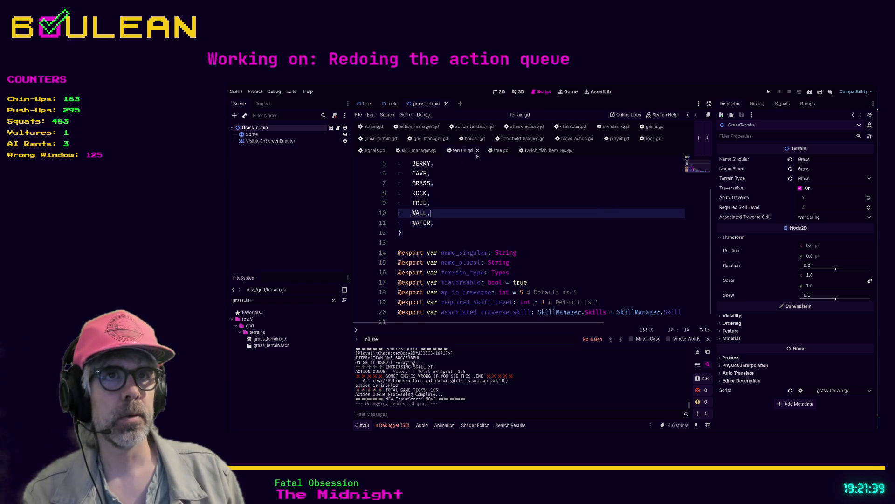
click(429, 150)
click(549, 268)
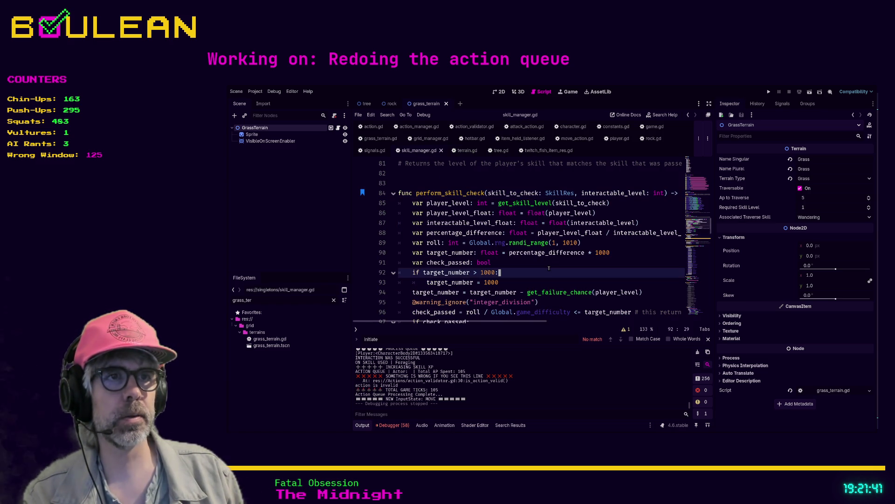
- Search skill_manager.gd for 'match' and step to the next occurrence
key(ctrl+f)
text(matc)
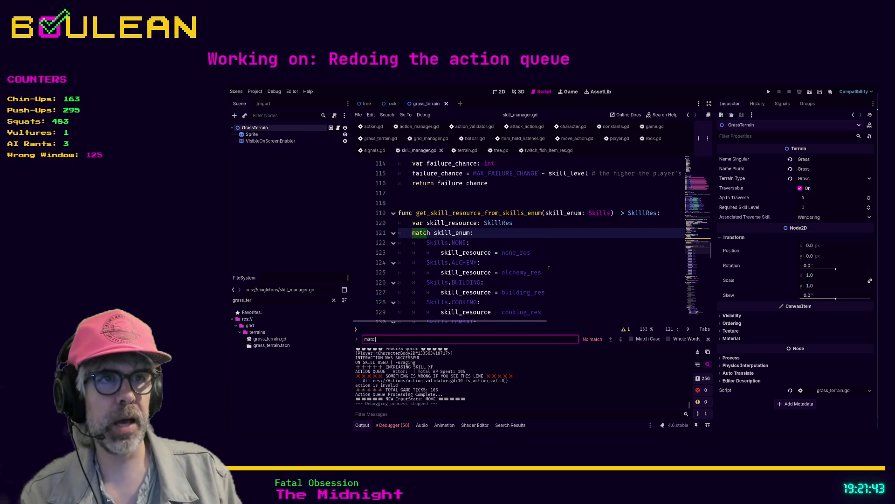
key(BackSpace)
key(BackSpace)
text(h)
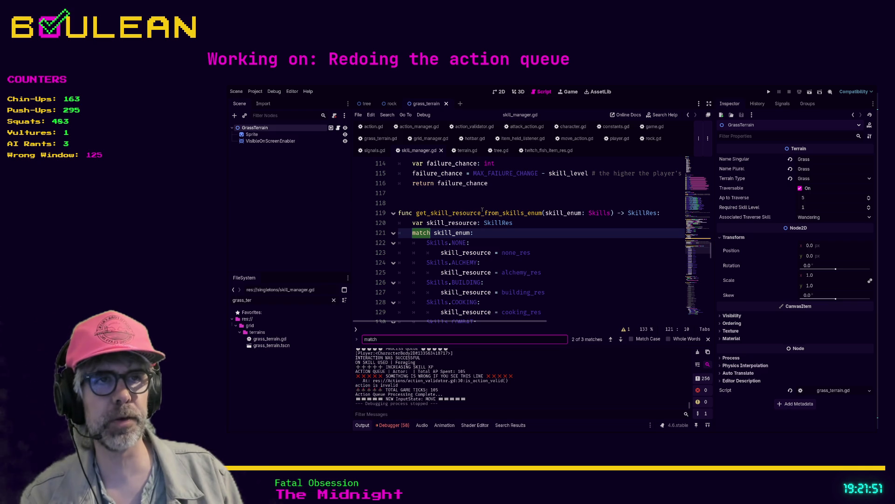
drag(484, 213, 536, 213)
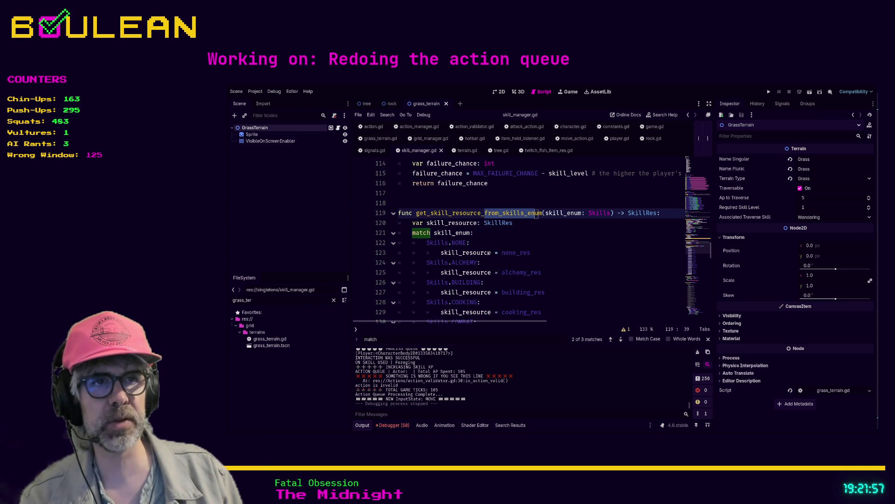
scroll(488, 252, down, 1)
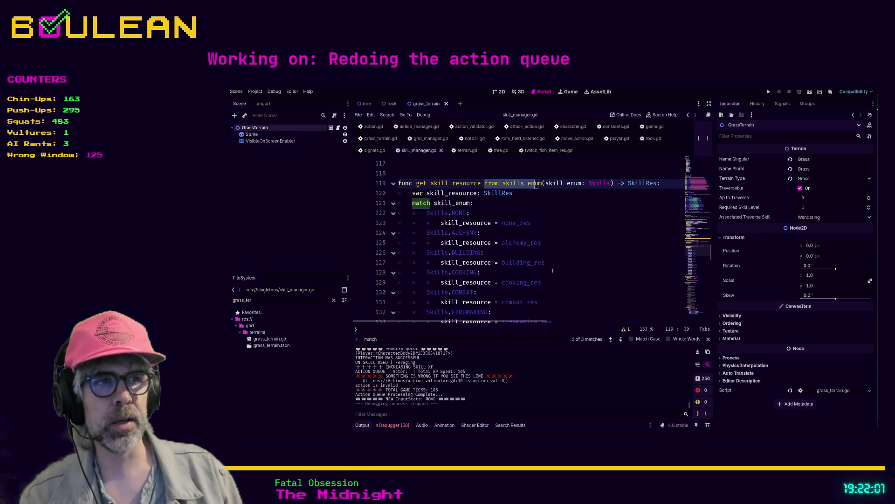
click(620, 339)
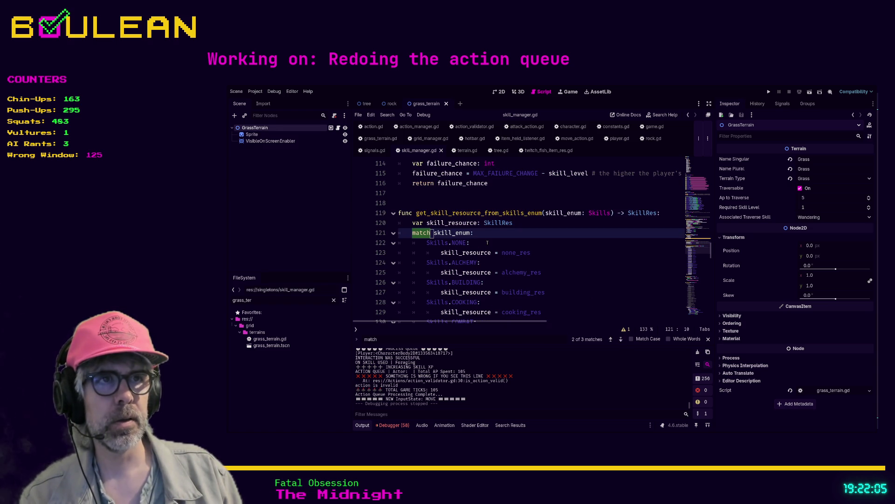
scroll(508, 253, up, 1)
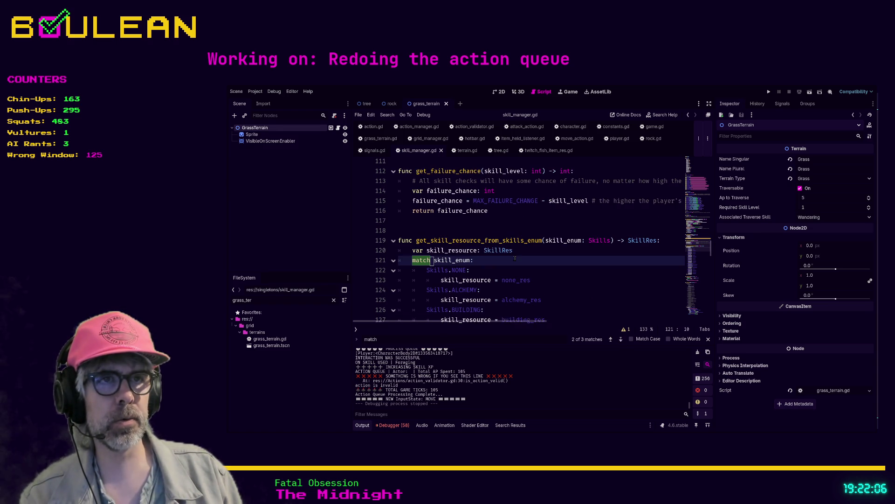
- Cycle through the 'match' search results, settling on line 121
click(611, 340)
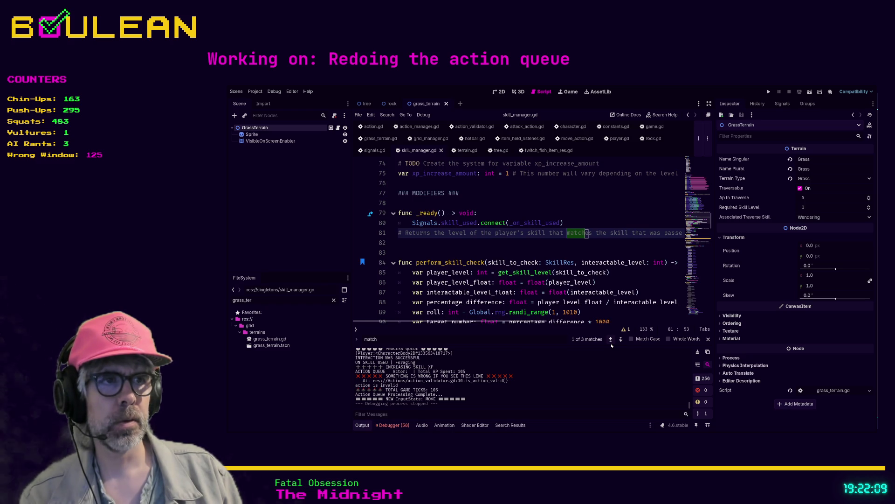
click(611, 344)
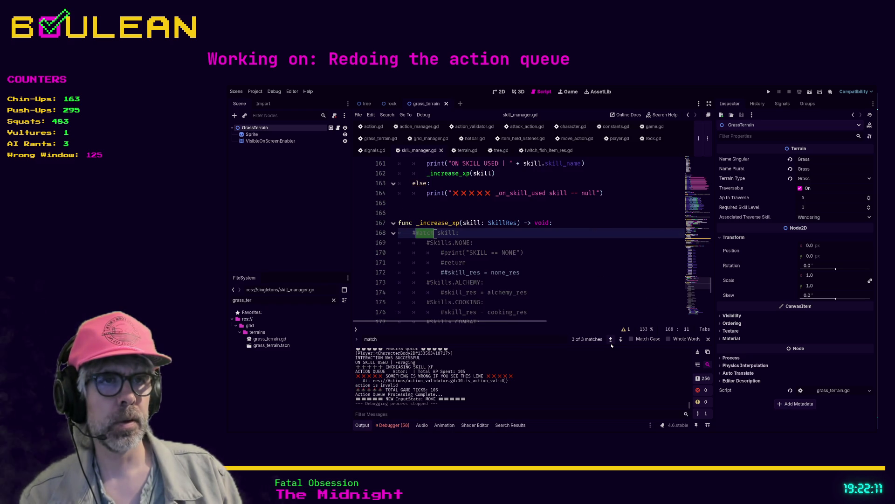
click(621, 342)
click(620, 341)
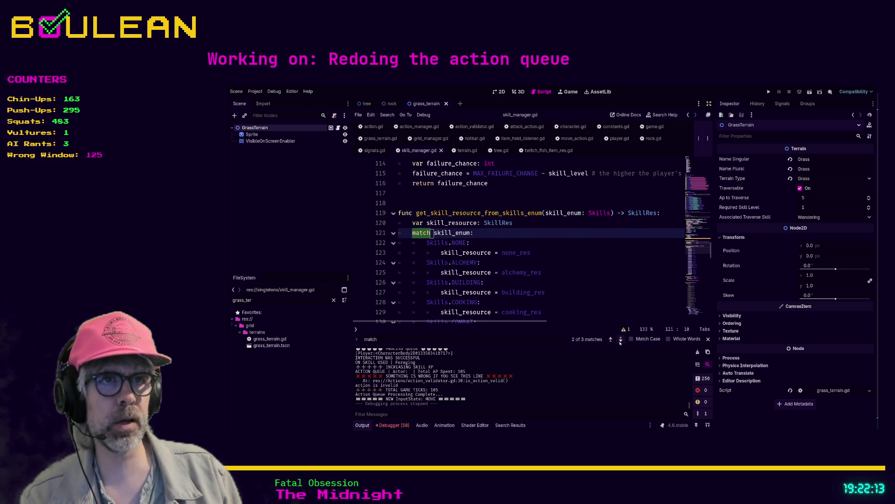
scroll(487, 238, down, 4)
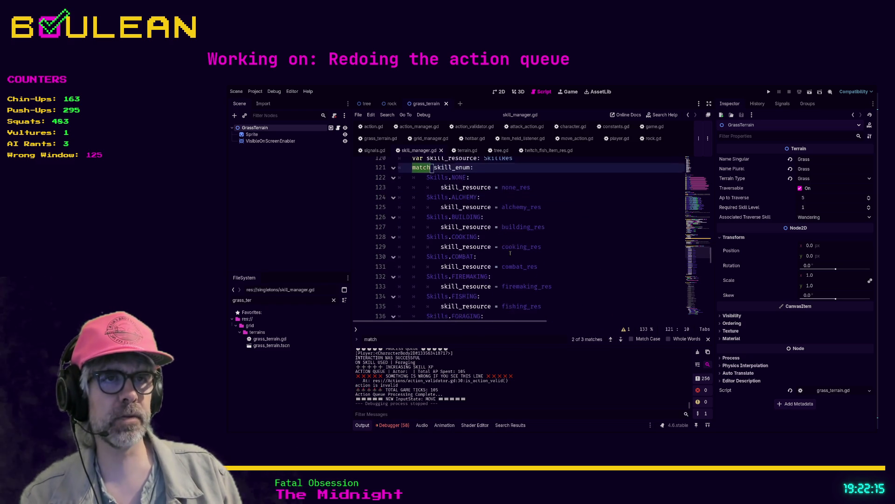
scroll(487, 238, up, 4)
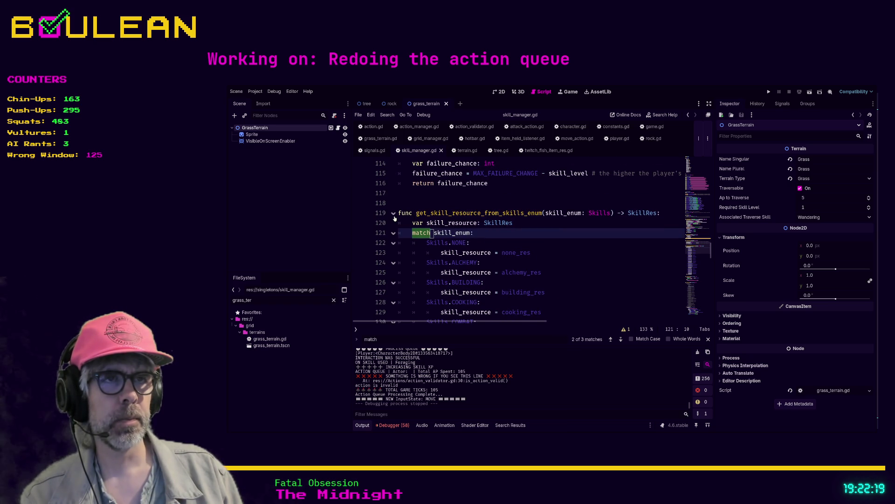
- Fold get_skill_resource_from_skills_enum and select the commented match block in _increase_xp
click(394, 215)
scroll(427, 225, down, 3)
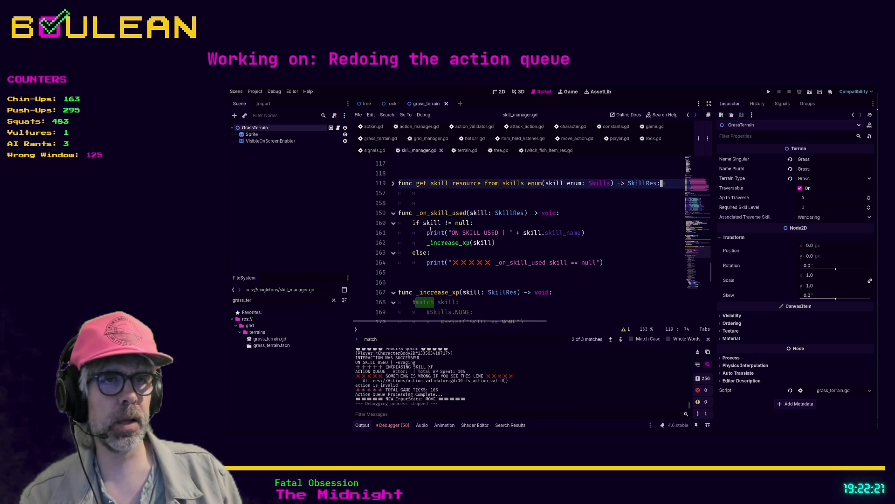
scroll(441, 252, down, 1)
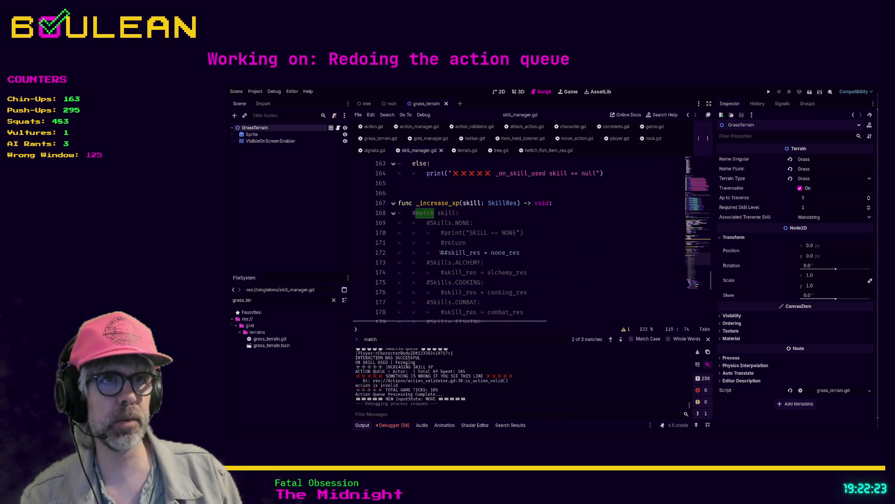
scroll(441, 253, down, 2)
scroll(441, 253, down, 7)
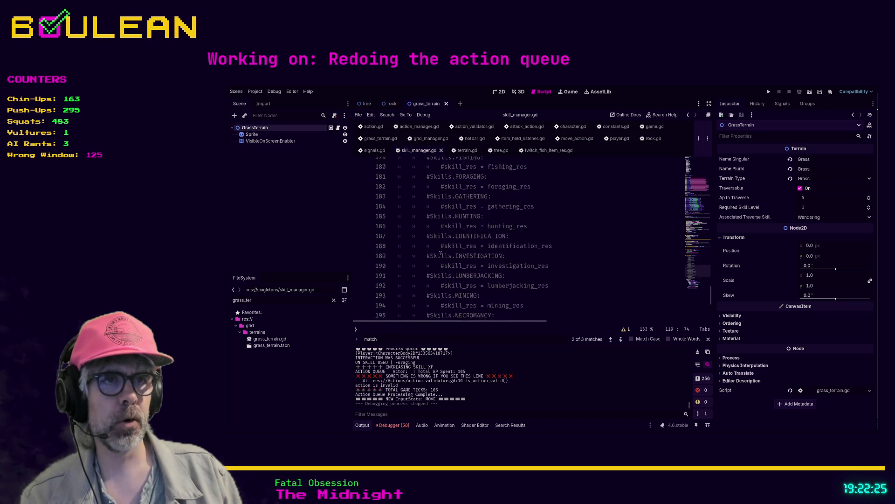
mouse_move(534, 243)
mouse_down()
mouse_move(448, 232)
mouse_move(399, 193)
mouse_up()
scroll(443, 223, up, 2)
scroll(441, 224, up, 7)
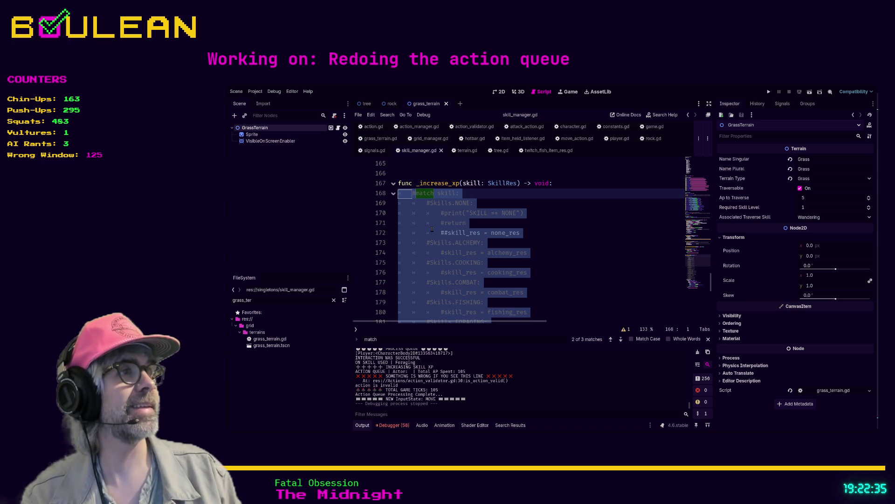
- Delete the commented-out match block and its leftover blank line, then save skill_manager.gd
key(Delete)
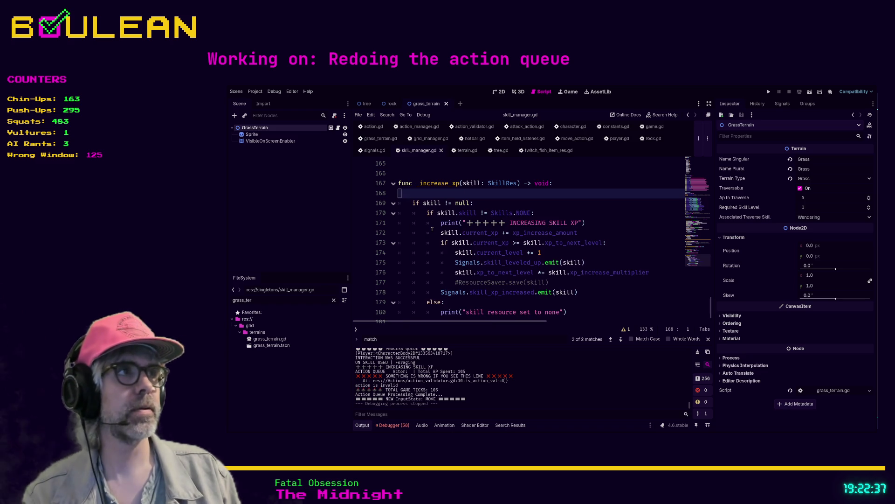
key(BackSpace)
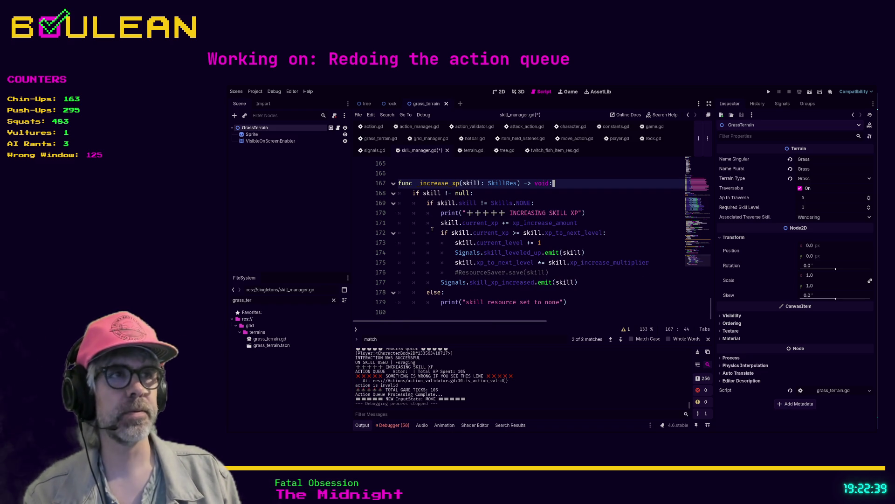
key(Down)
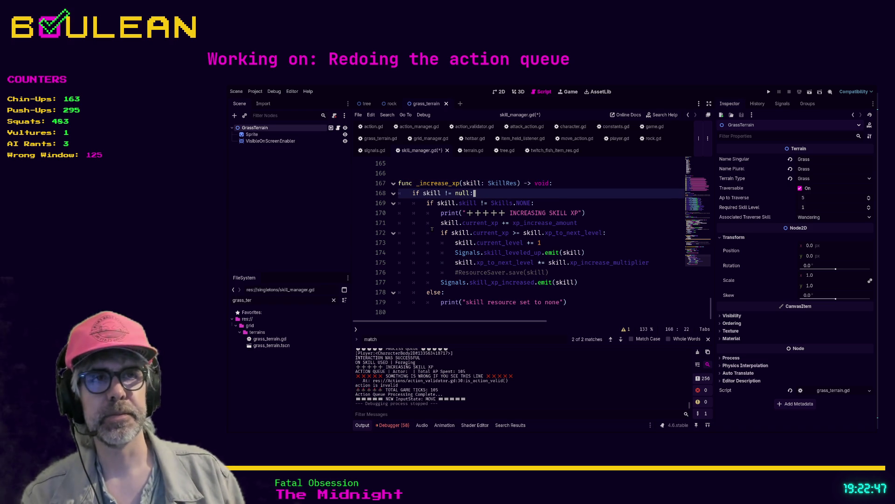
key(ctrl+s)
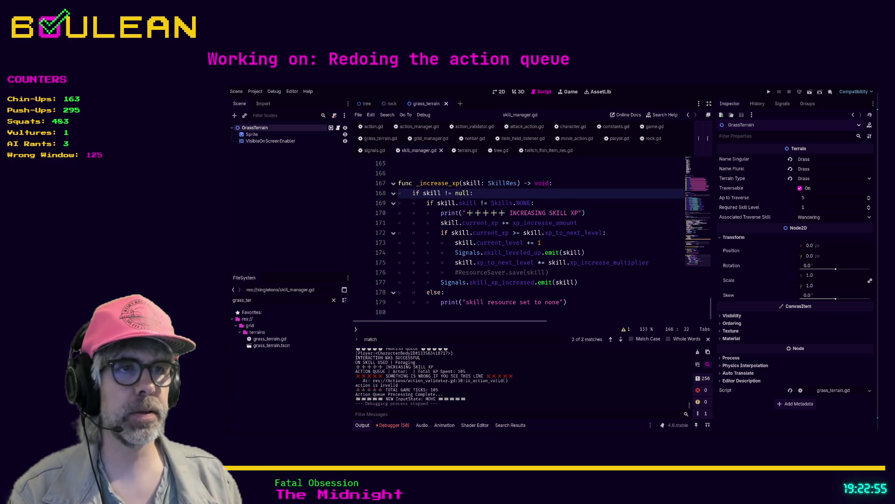
- Delete the '#ResourceSaver.save(skill)' line, save, and switch to Obsidian
click(589, 275)
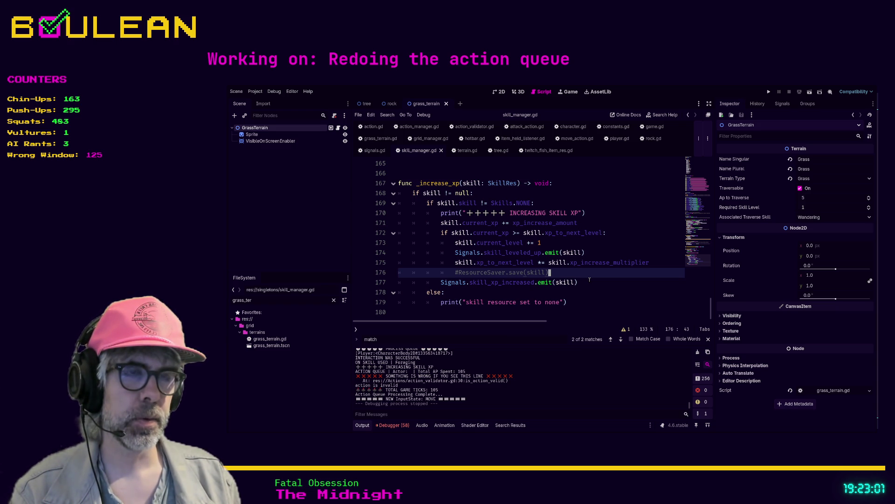
key(ctrl+shift+k)
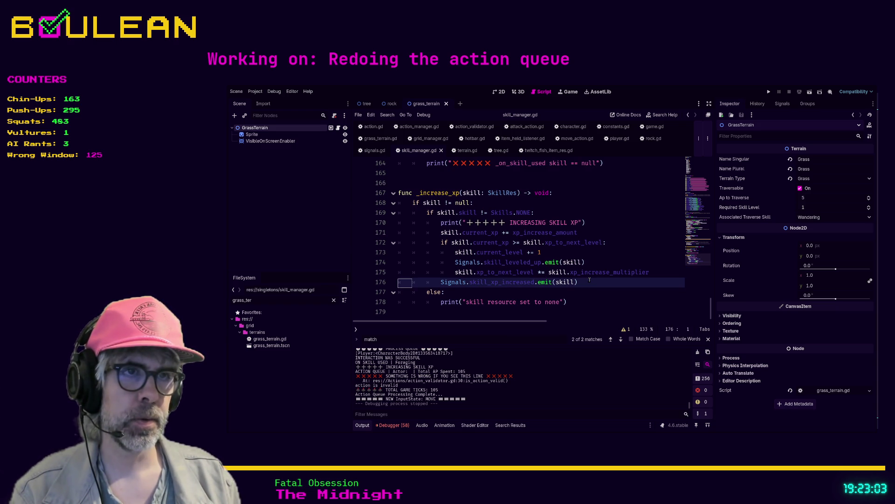
key(ctrl+s)
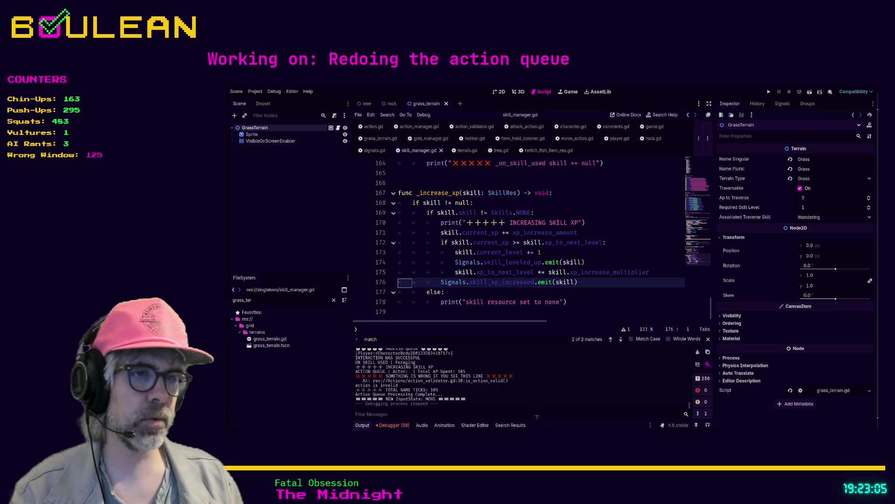
key(alt+Tab)
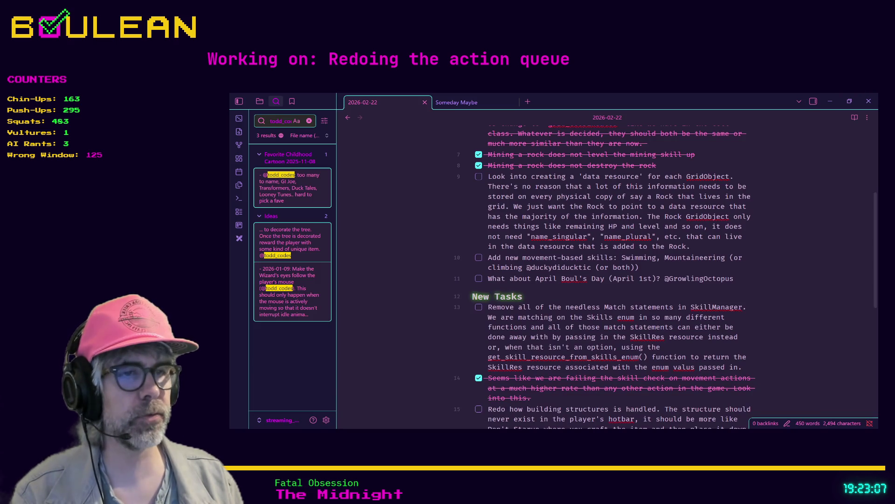
- Check off task 13 about removing needless Match statements in SkillManager
scroll(674, 277, down, 3)
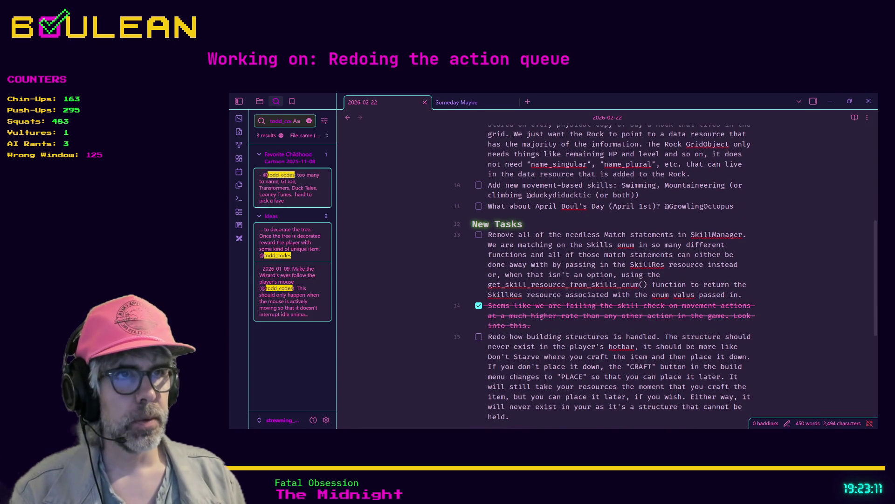
scroll(667, 271, down, 2)
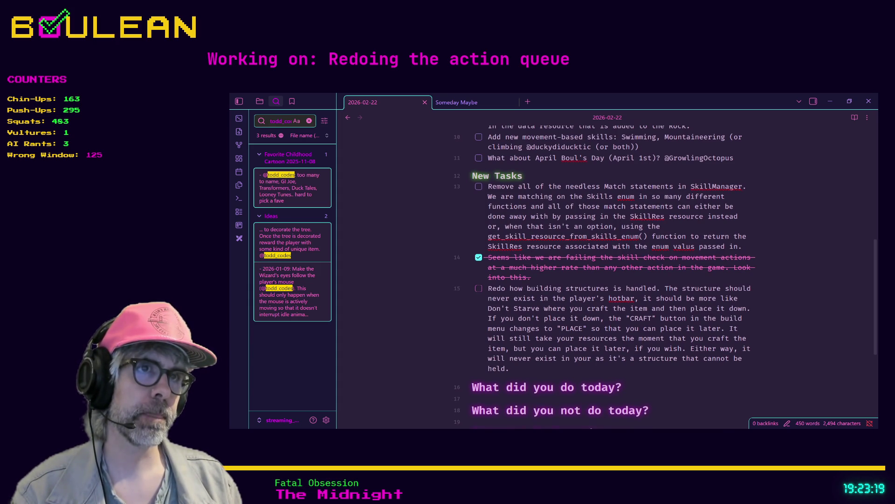
scroll(674, 271, up, 2)
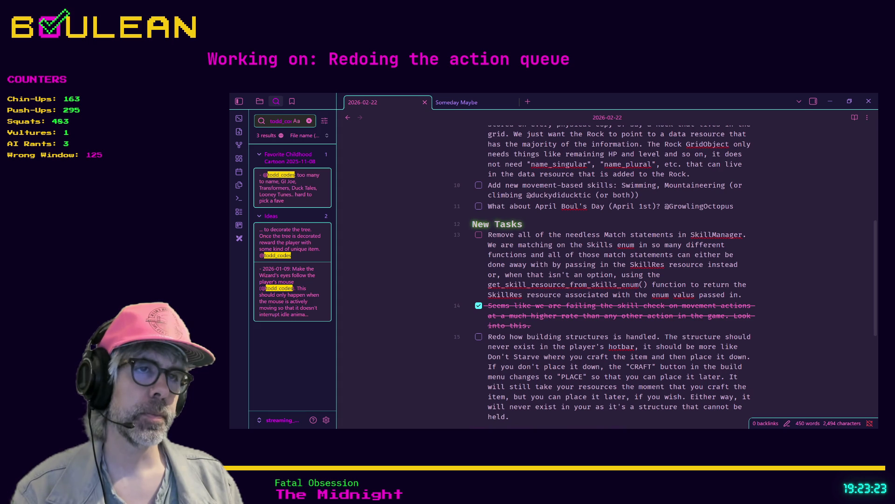
click(478, 235)
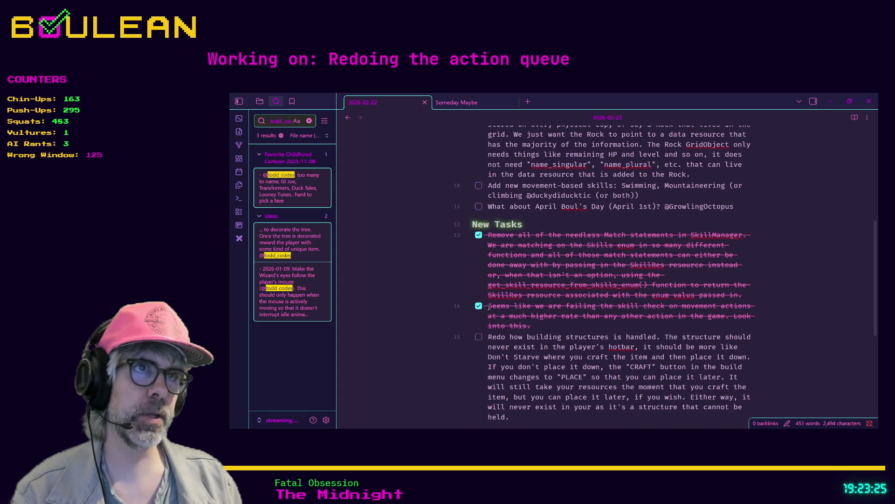
- Select 'Swimming, Mountaineering' in task 10, then deselect it
scroll(546, 270, up, 3)
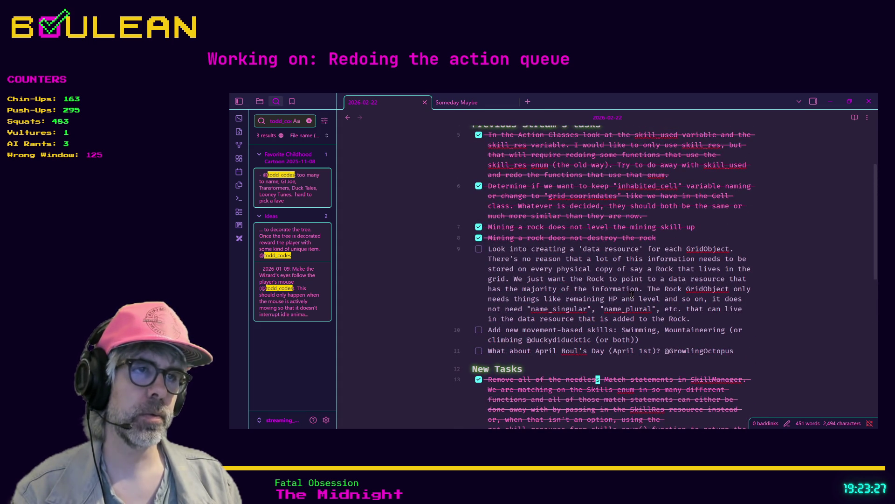
click(699, 319)
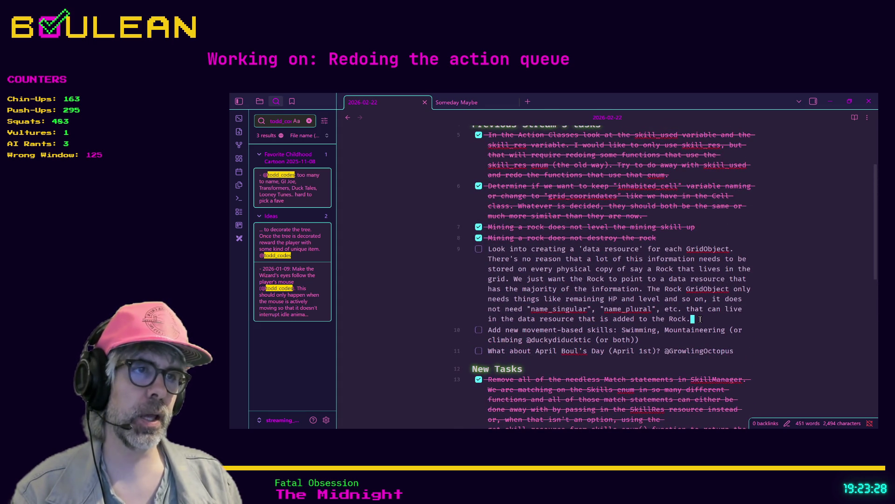
click(666, 330)
drag(726, 330, 622, 331)
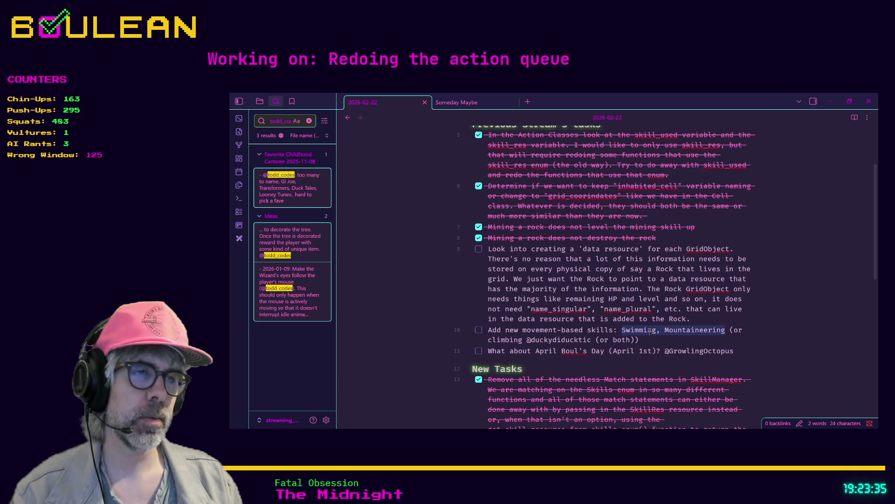
key(Escape)
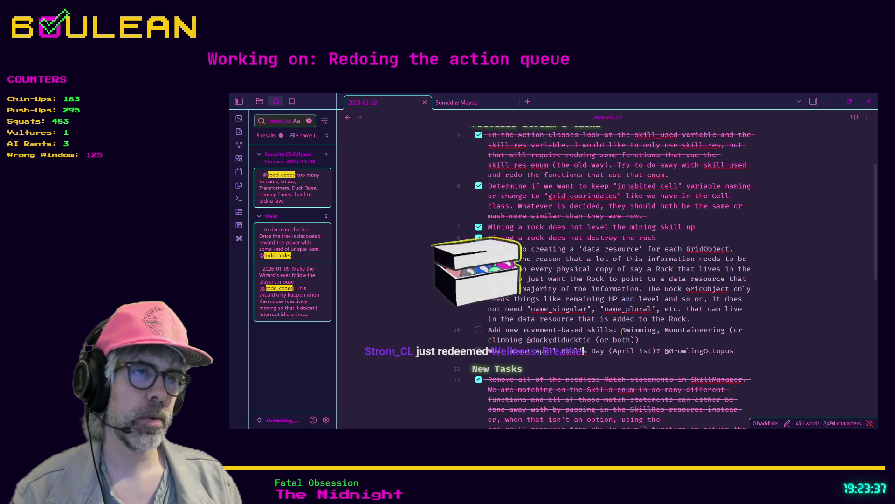
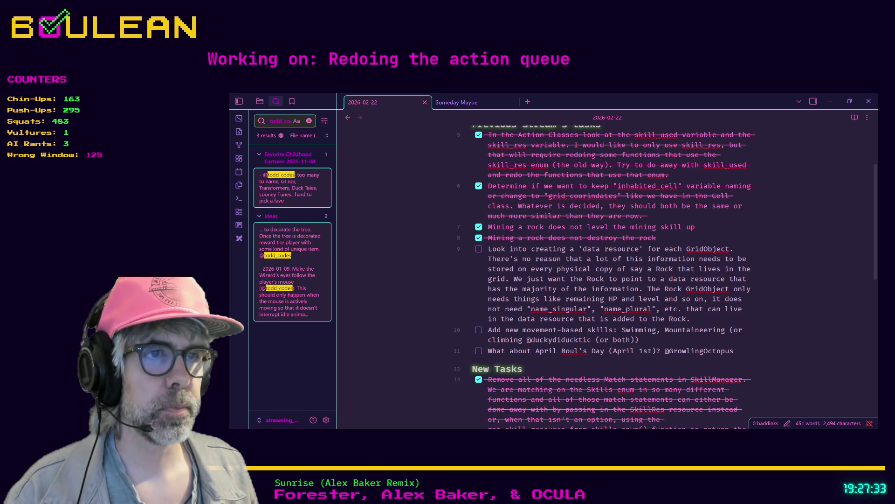
- Review the movement-based skills task line in the notes
key(alt+Tab)
scroll(690, 308, down, 5)
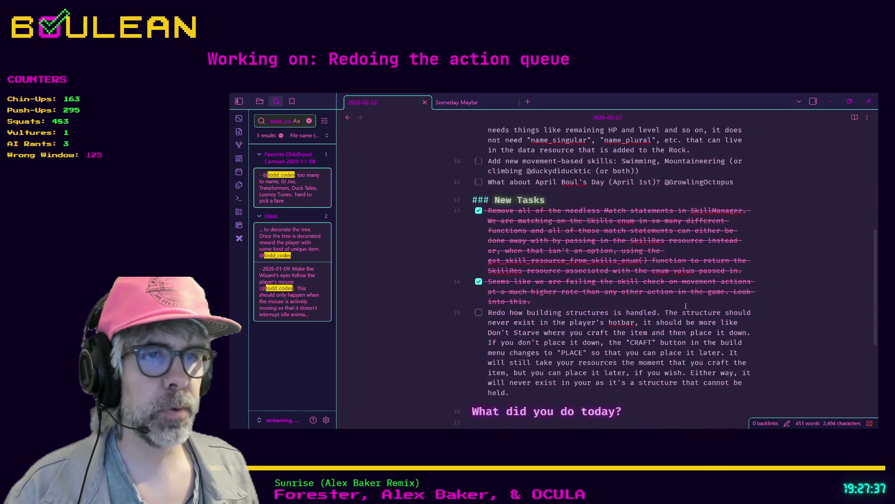
scroll(559, 325, up, 3)
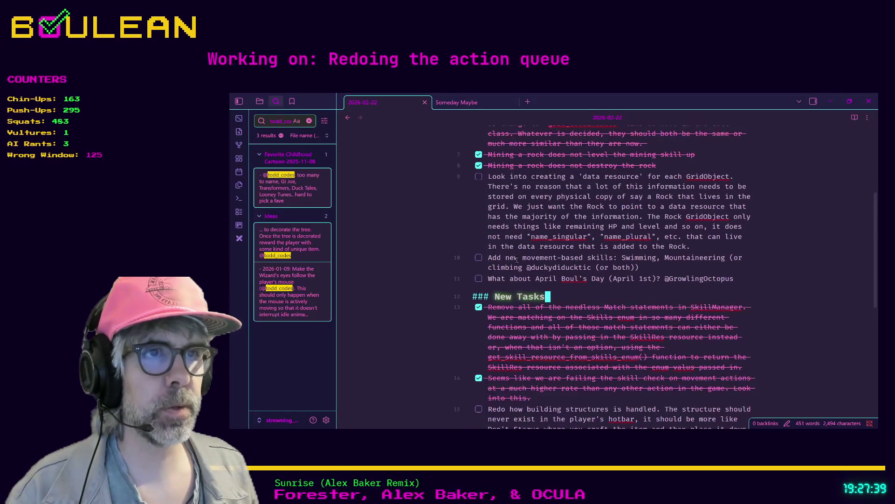
scroll(517, 261, up, 1)
click(657, 291)
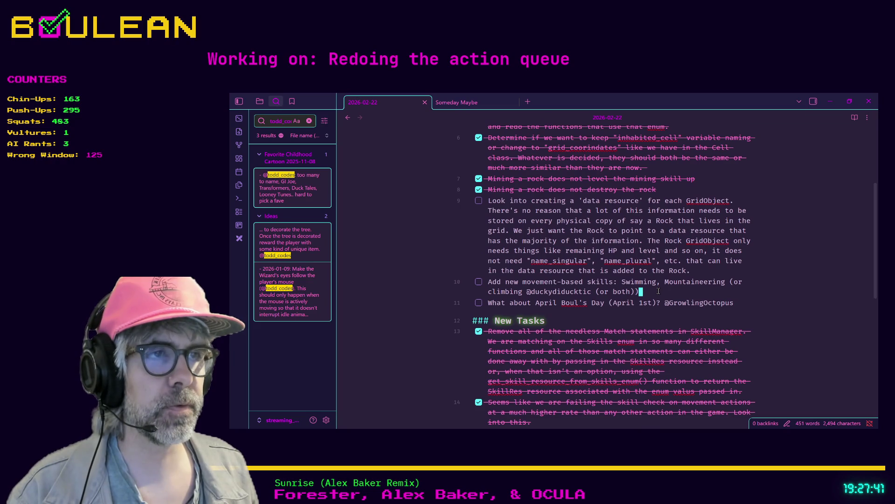
key(shift+Home)
key(shift+Home)
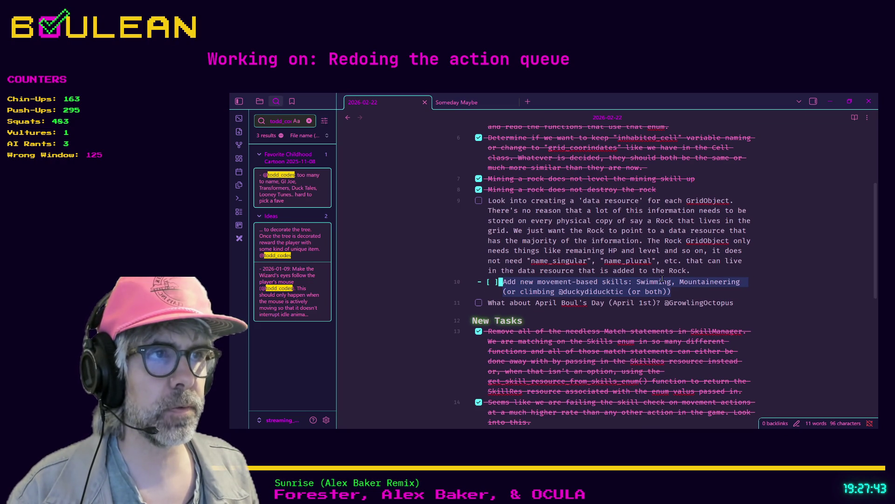
click(694, 294)
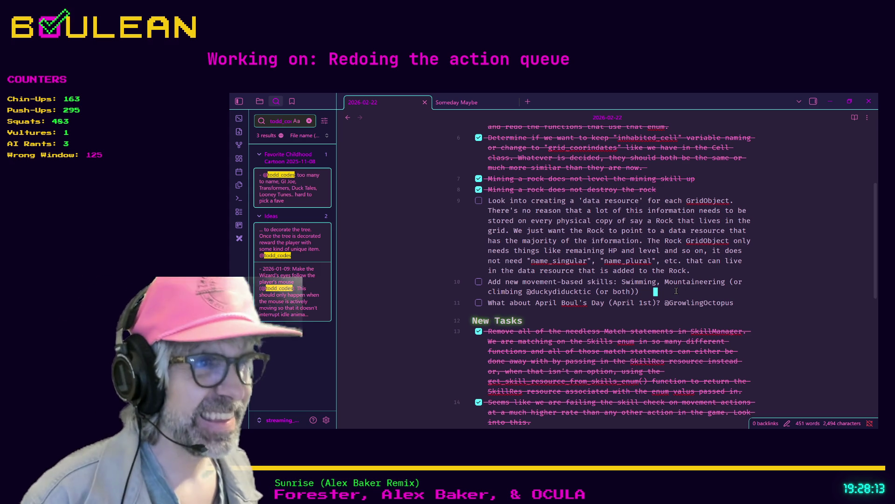
- Minimize the notes and return to skill_manager.gd in the Godot editor
click(831, 101)
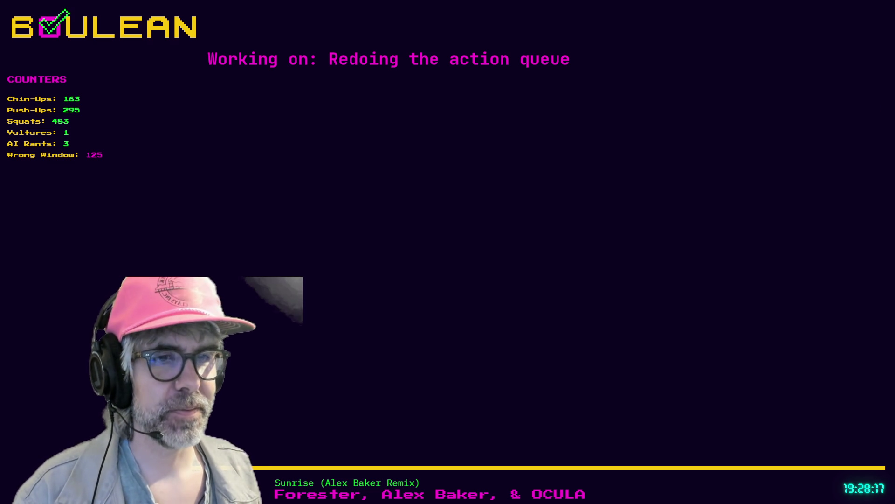
click(607, 301)
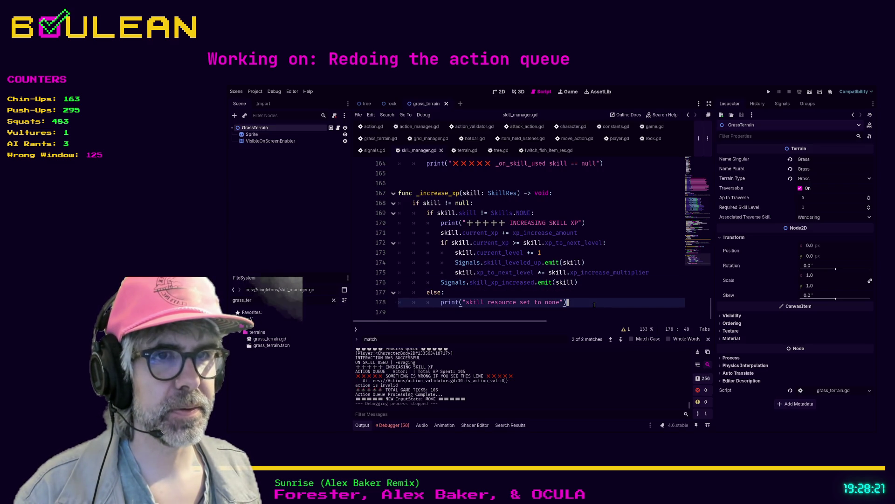
click(538, 313)
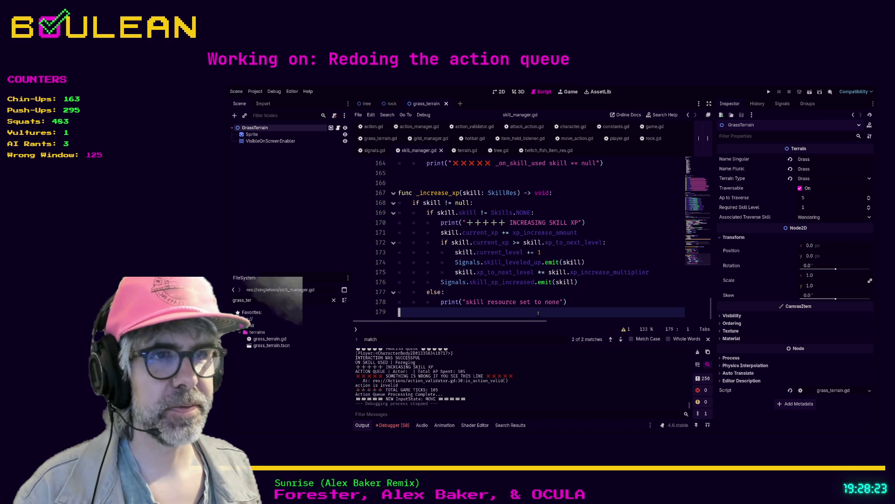
scroll(548, 303, right, 3)
scroll(429, 318, left, 3)
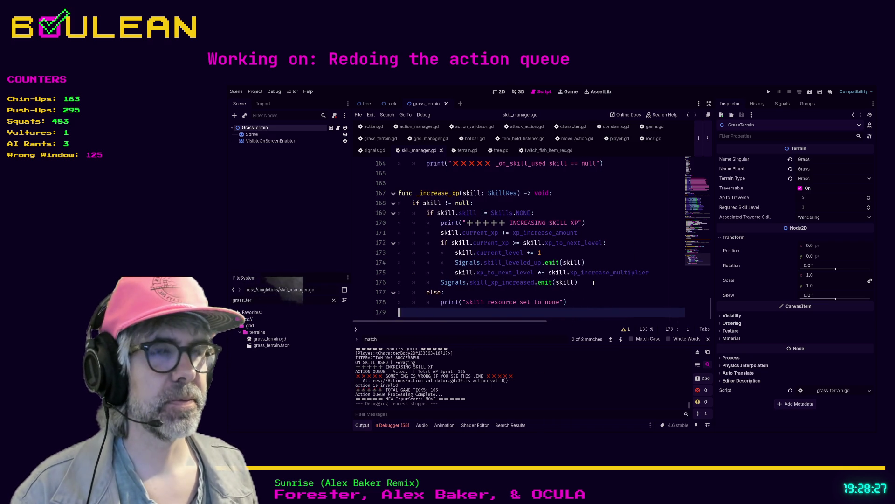
scroll(593, 283, up, 3)
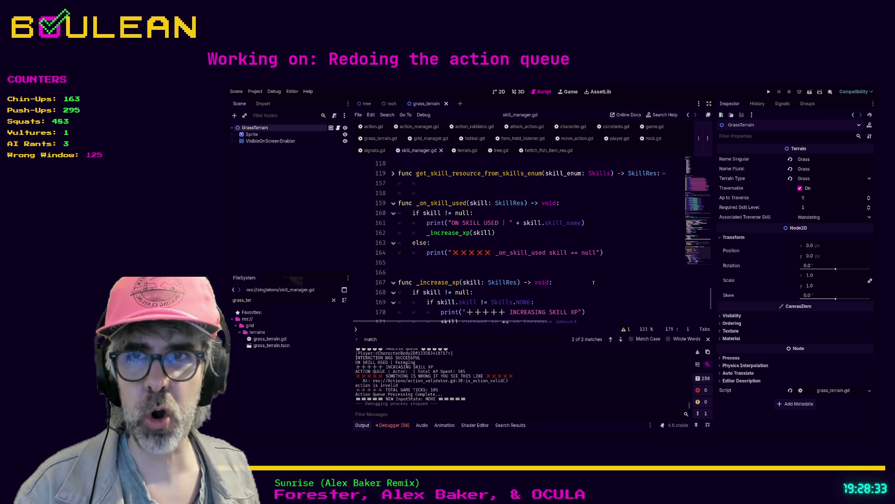
- Unfold and refold get_skill_resource_from_skills_enum while reviewing the skill-check code
click(466, 273)
click(454, 263)
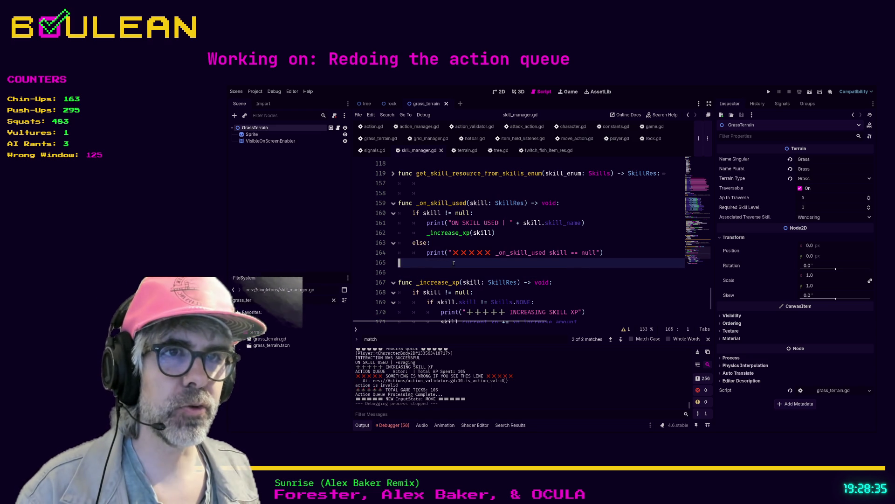
scroll(413, 224, up, 1)
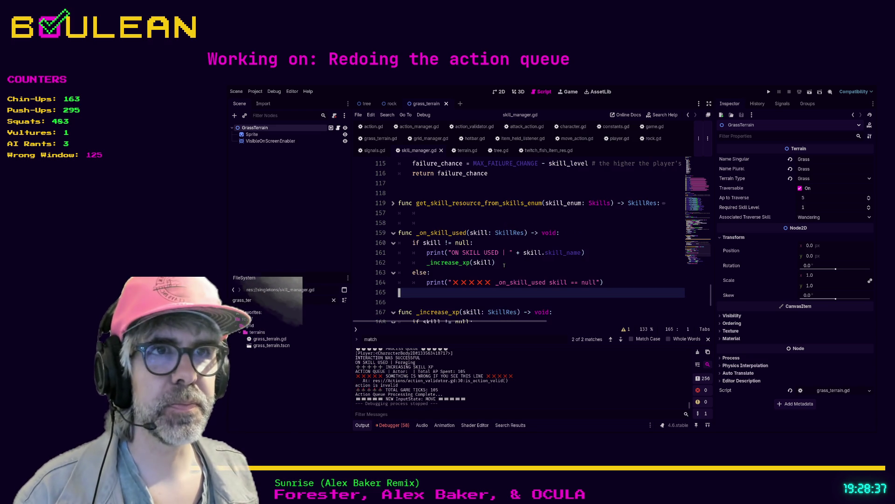
click(394, 204)
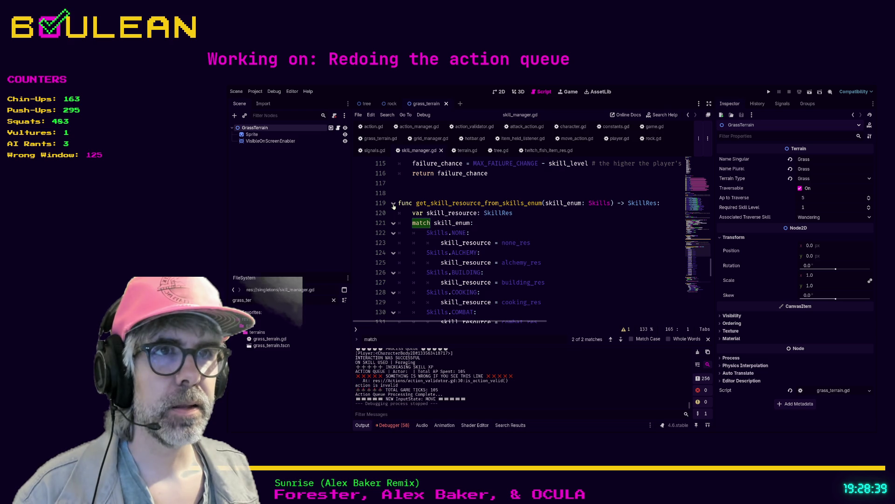
click(394, 204)
click(490, 224)
scroll(490, 244, up, 3)
scroll(490, 244, up, 7)
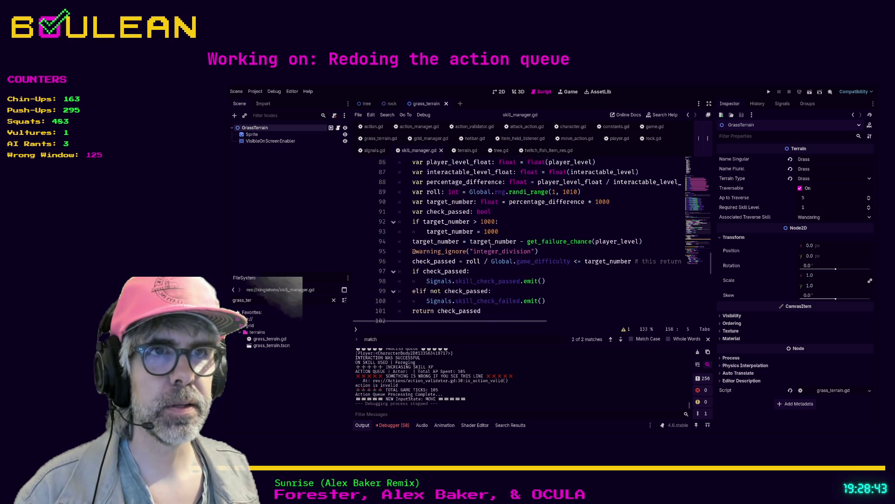
scroll(491, 244, up, 7)
scroll(490, 246, down, 5)
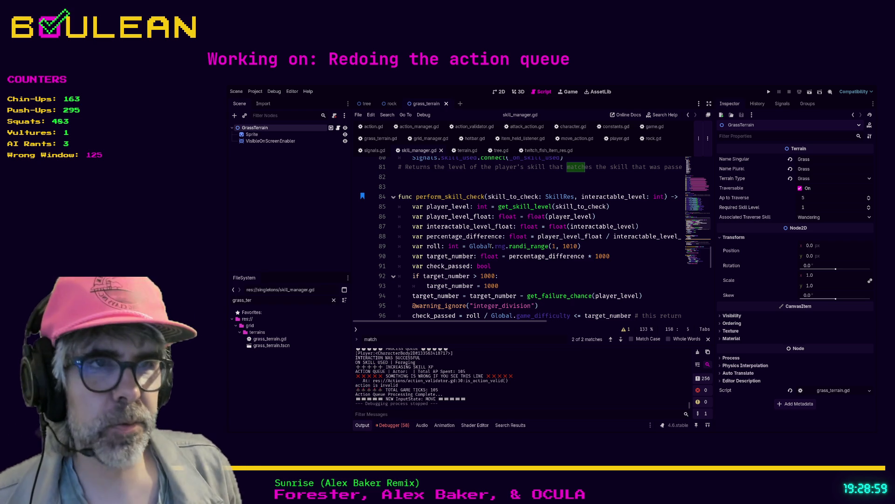
scroll(519, 269, up, 1)
click(515, 274)
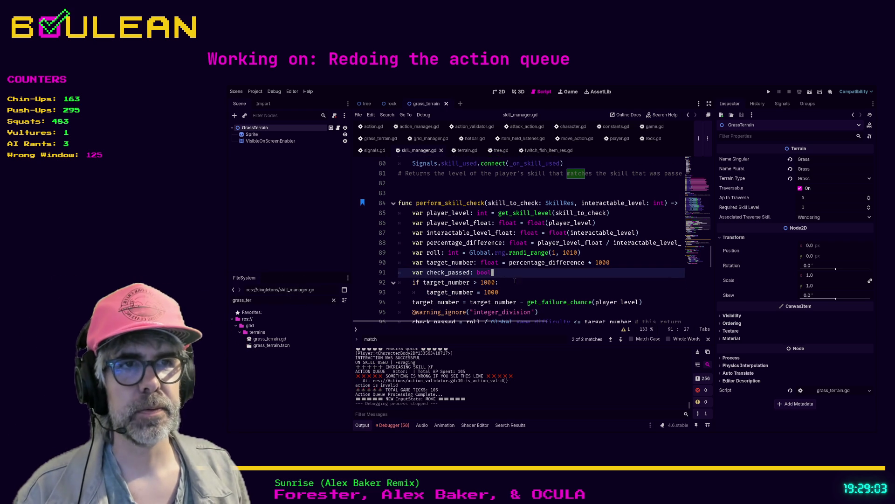
scroll(513, 282, down, 3)
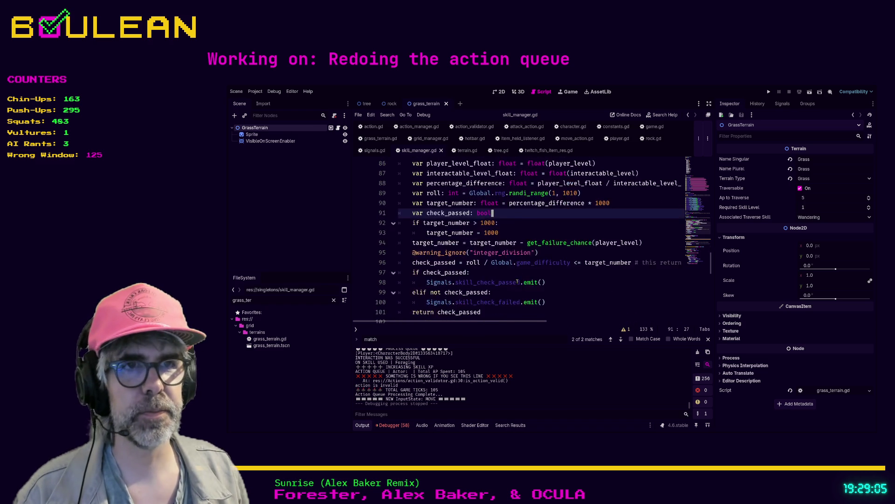
click(468, 297)
key(Down)
key(Down)
key(Down)
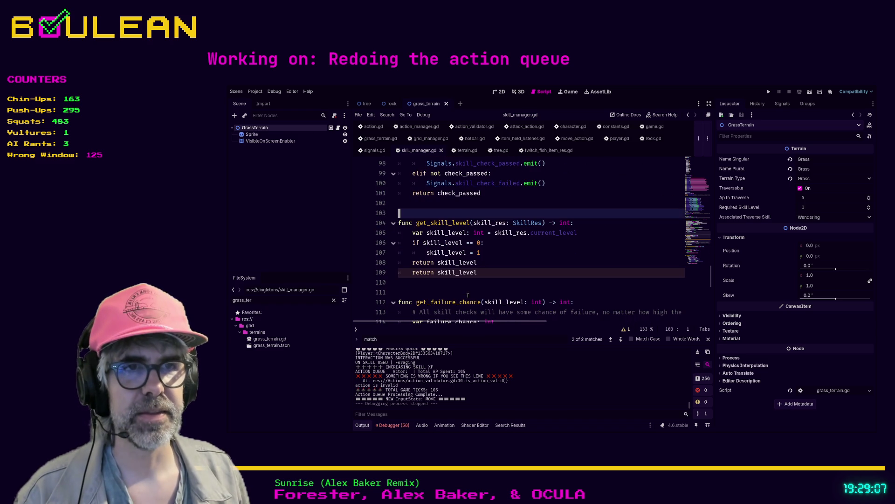
scroll(468, 294, down, 2)
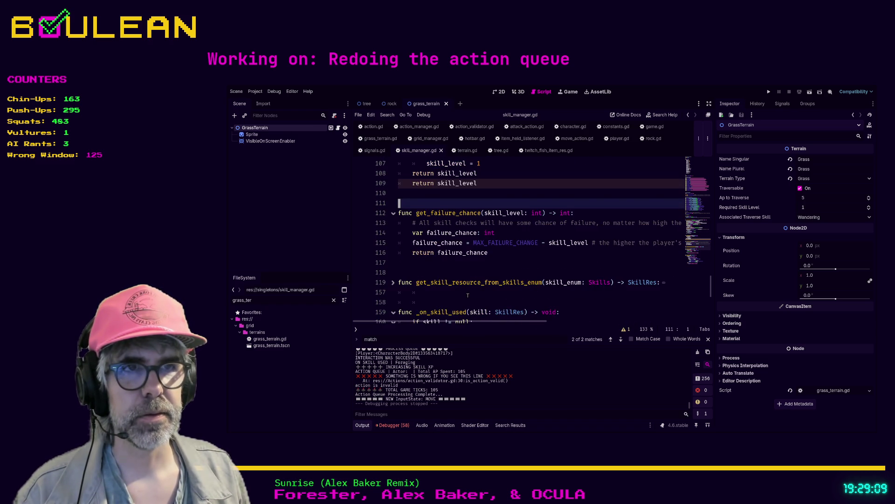
scroll(467, 295, down, 2)
scroll(468, 295, down, 2)
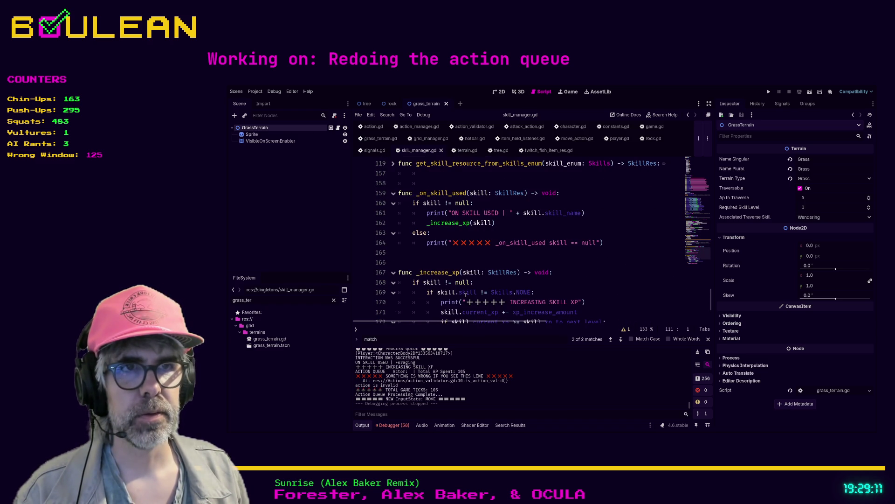
scroll(466, 294, down, 3)
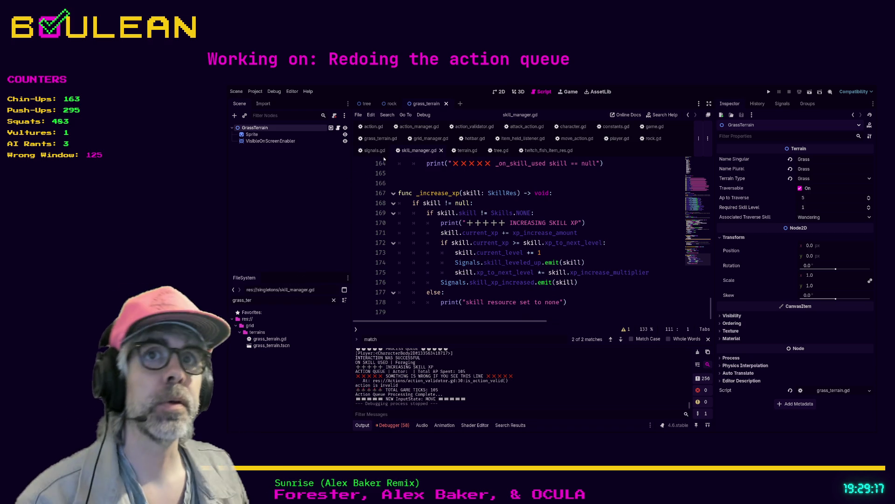
- Filter the FileSystem for 'u' and open the game_ui.tscn scene
double_click(278, 299)
text(ui)
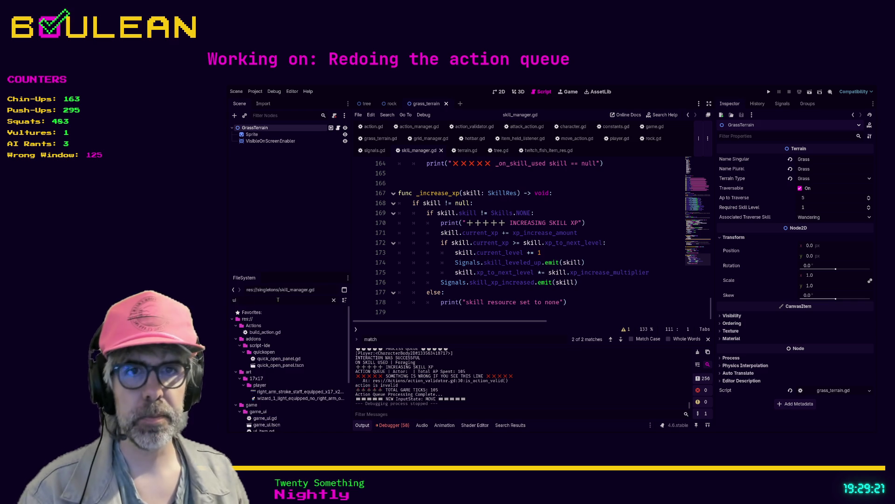
click(263, 424)
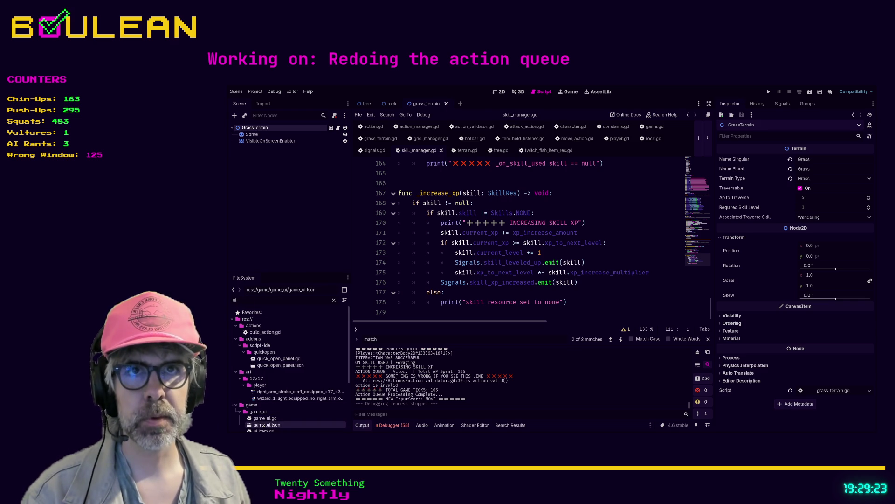
double_click(264, 425)
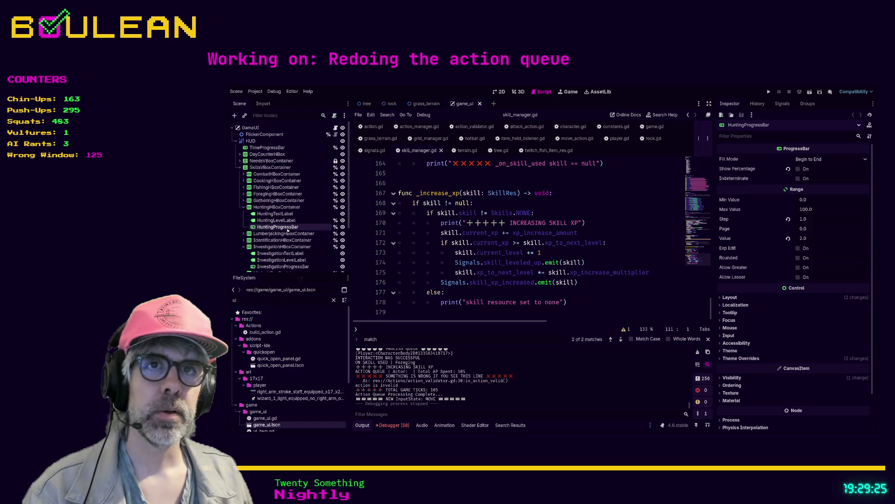
- Widen the scene and file docks and collapse SkillsVBoxContainer's children
click(261, 167)
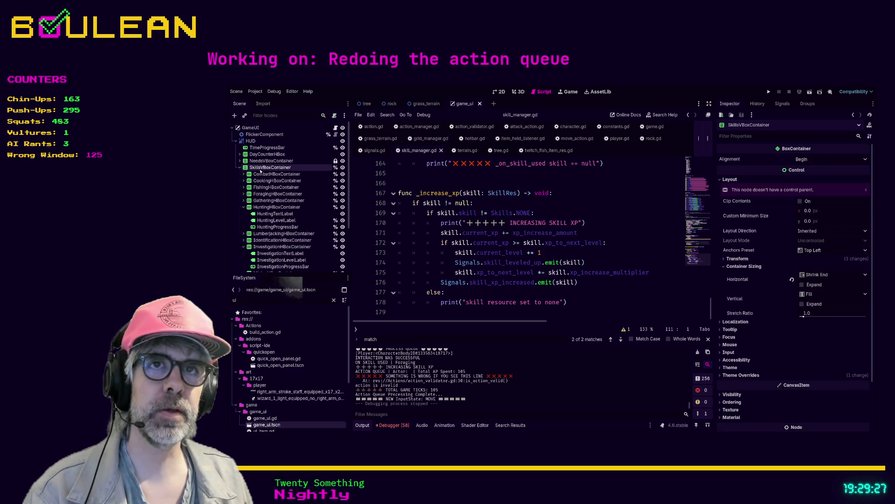
drag(350, 191, 414, 191)
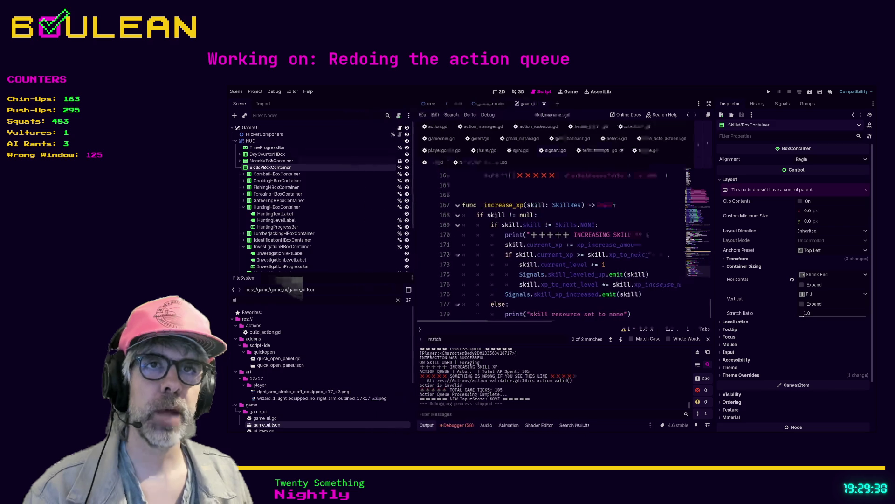
click(239, 168)
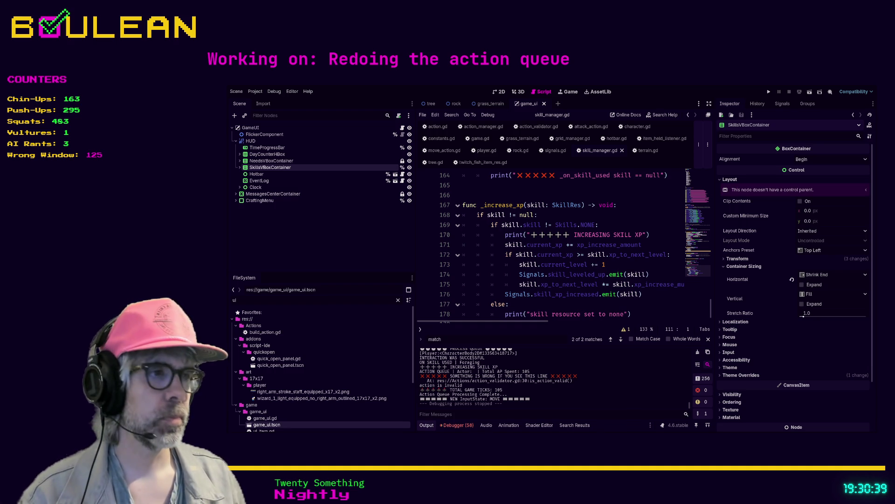
click(570, 300)
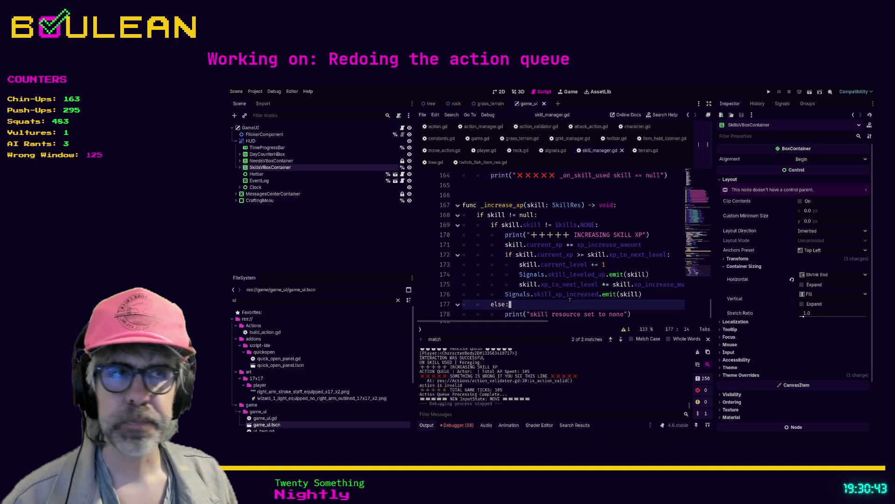
- Undo the last script edit and run the game to test the skills UI
click(559, 217)
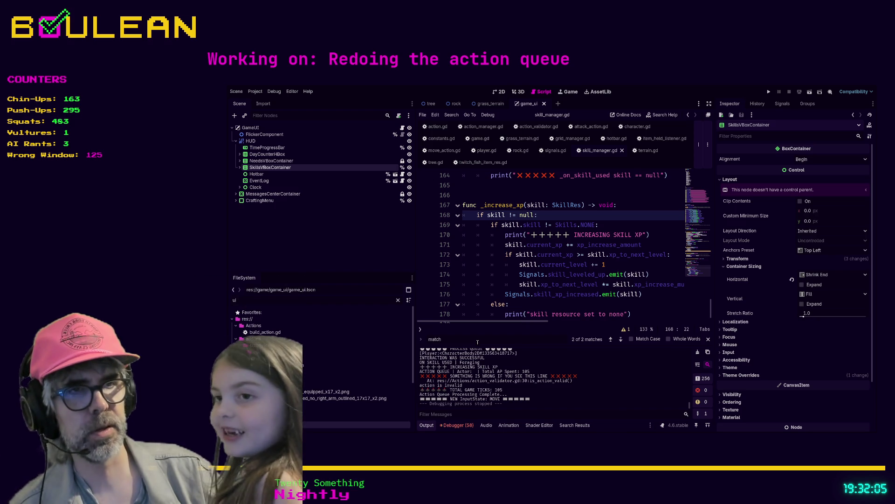
key(ctrl+z)
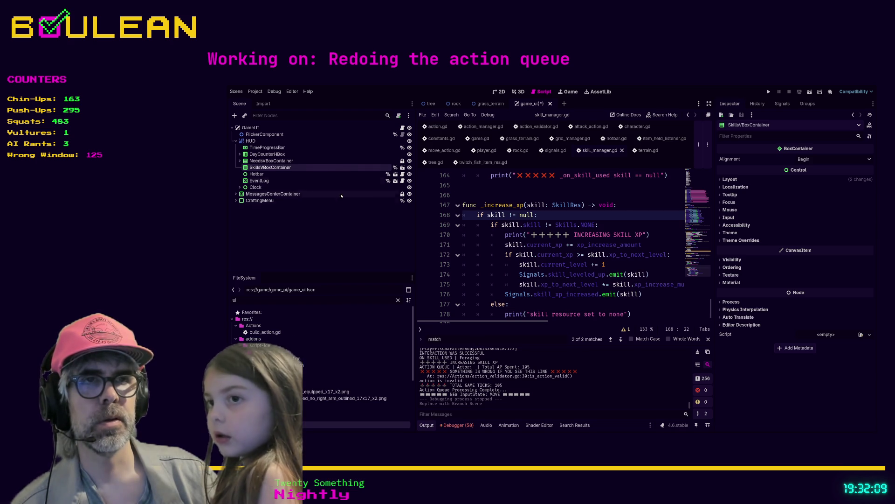
key(F5)
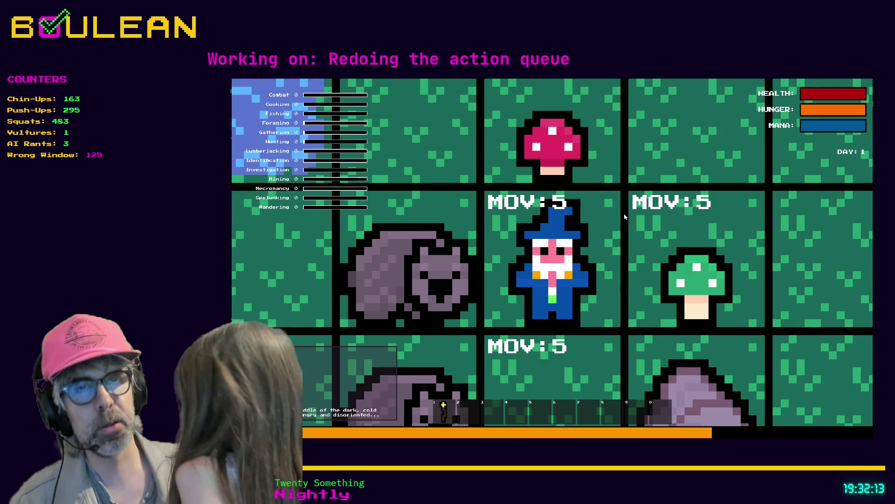
- Zoom out over the game map, then stop the running game with F8
scroll(625, 217, down, 1)
scroll(625, 216, down, 3)
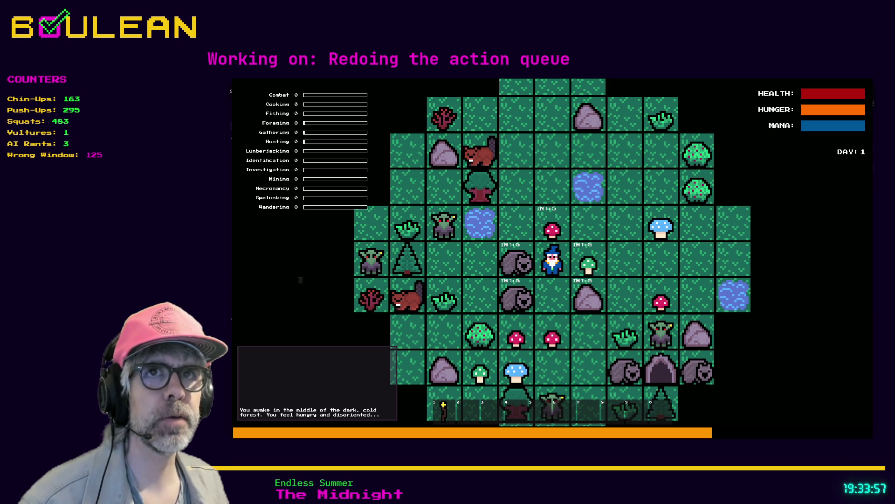
key(F8)
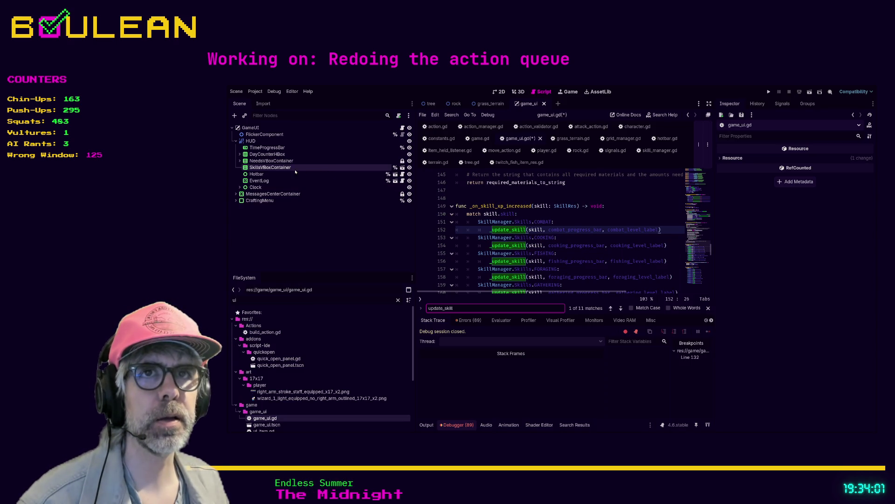
- Inspect SkillsVBoxContainer, filter files by 'ui_sk', then save and relaunch the game
click(277, 161)
click(281, 167)
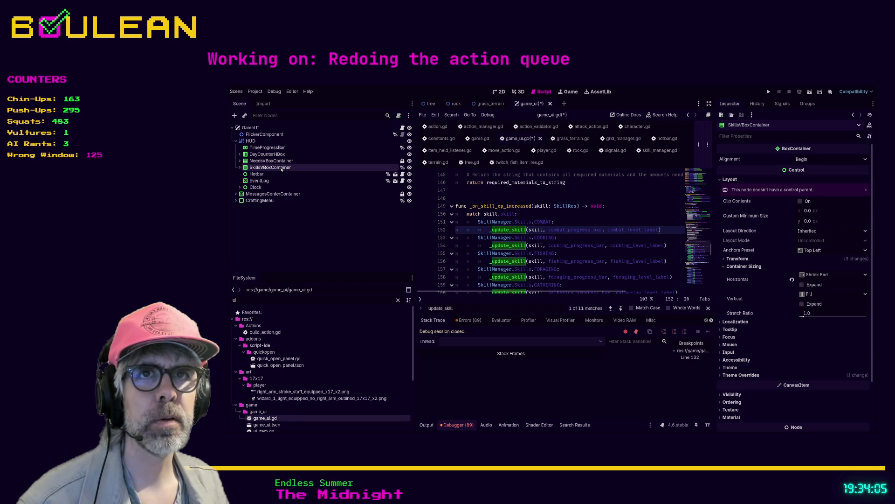
key(ctrl+a)
text(i_sk)
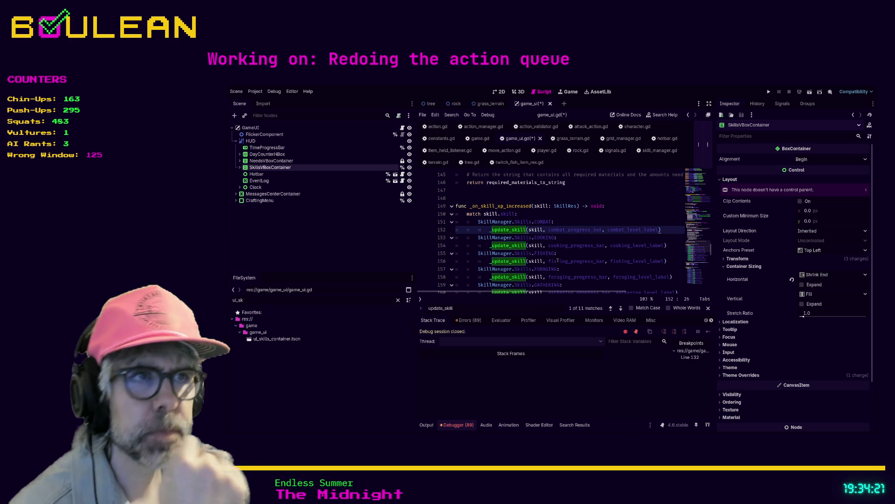
click(570, 252)
key(F5)
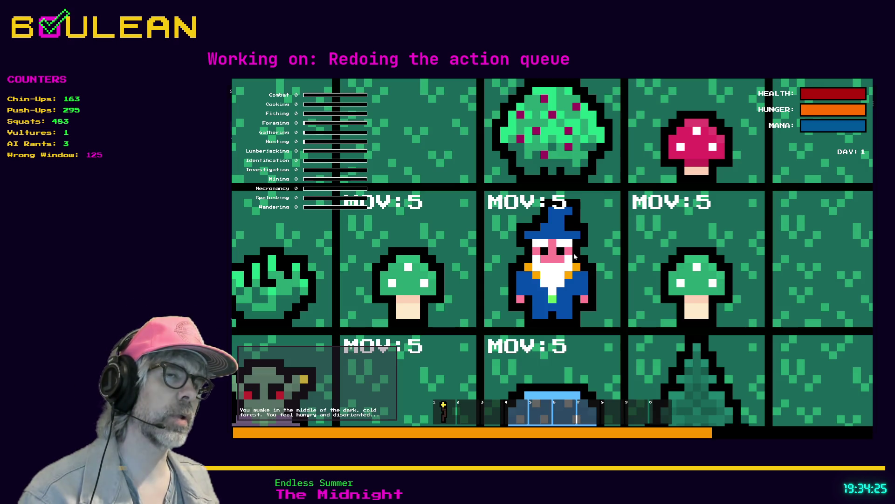
- Gather green and red mushrooms and raw meat to raise skills, then stop the game
scroll(575, 256, down, 5)
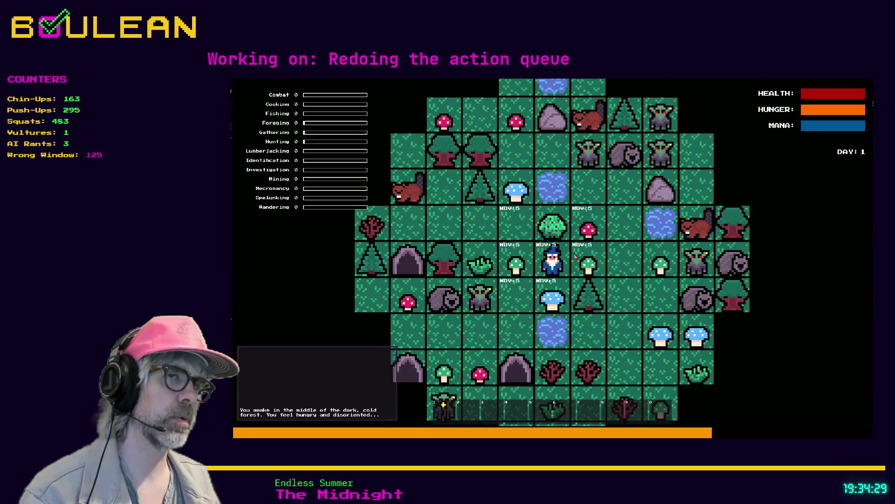
click(575, 256)
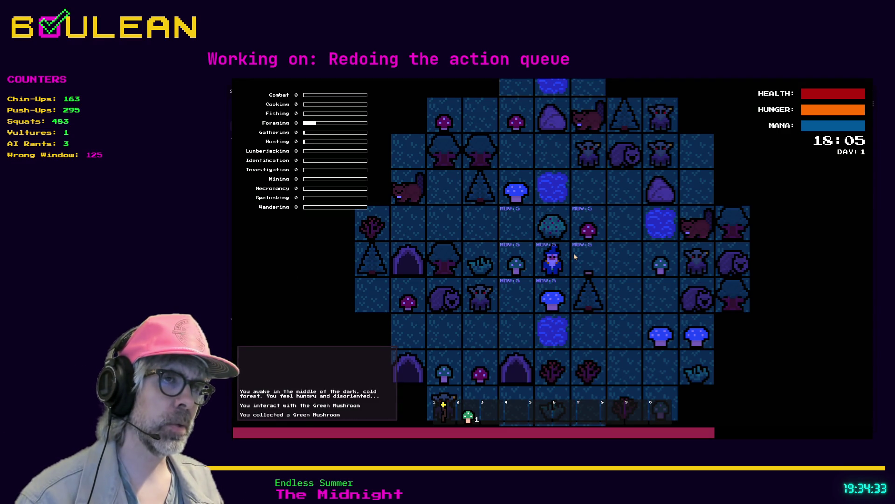
key(Left)
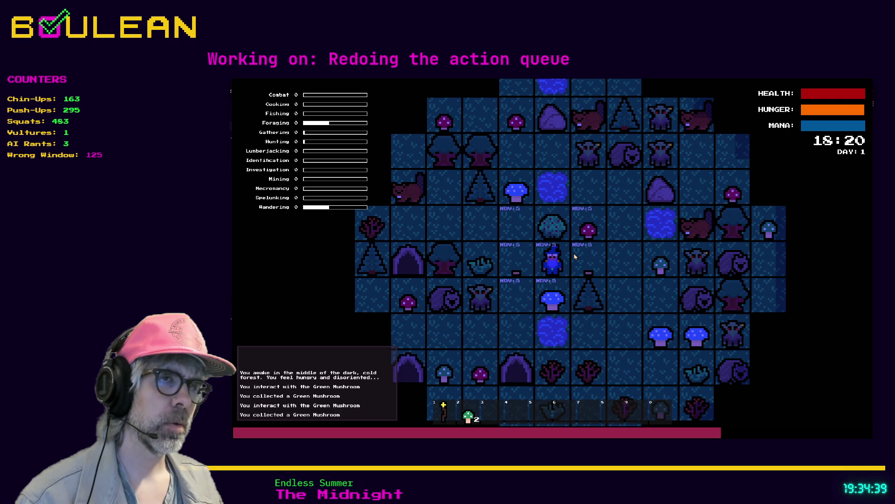
key(Right)
key(Right)
key(Up)
key(Left)
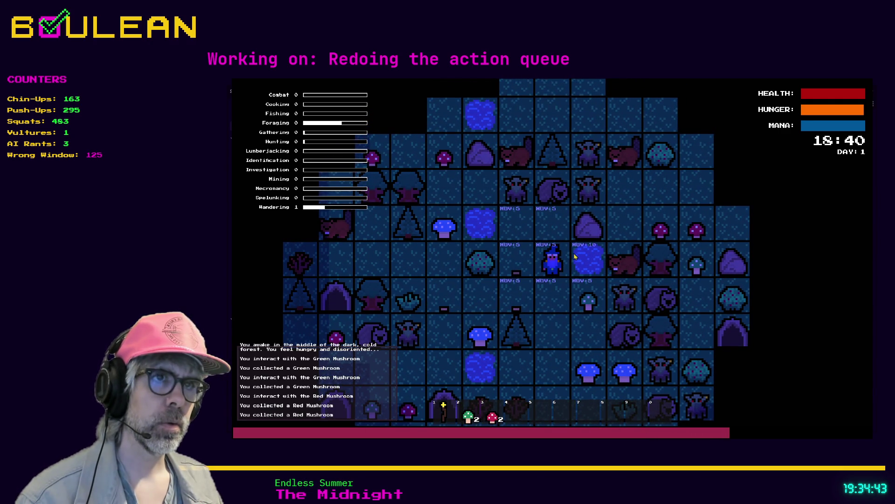
key(Up)
key(Up)
key(Up)
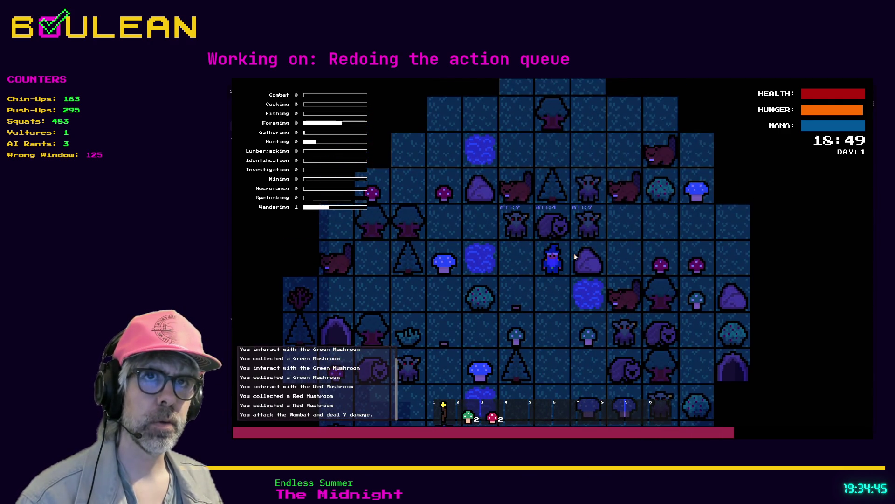
key(e)
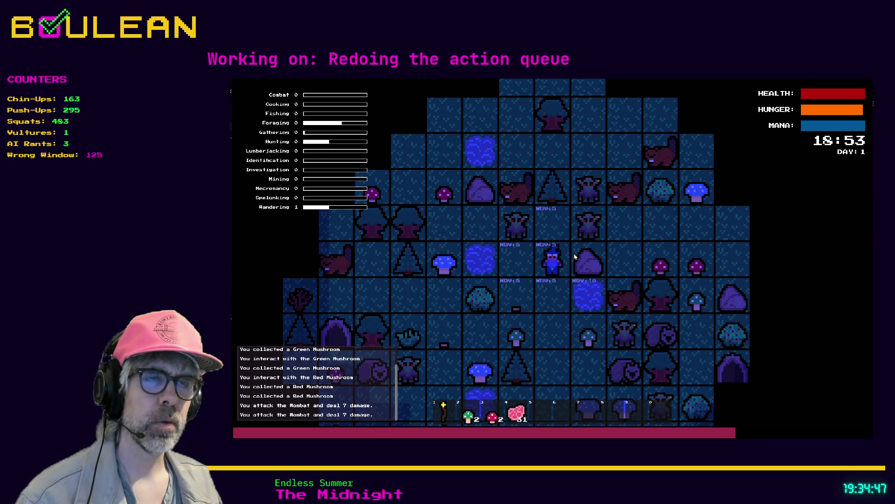
key(F8)
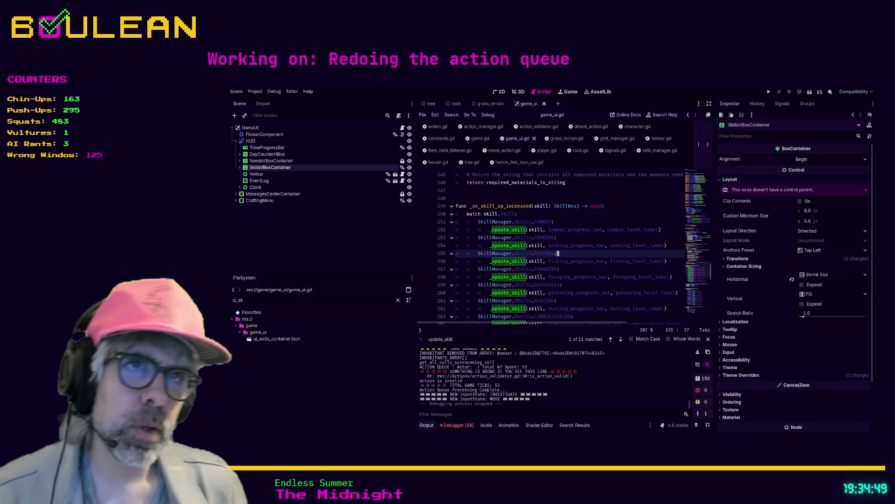
- Open the game_ui/skills_ui folder and duplicate the CombatHBoxContainer row
click(239, 167)
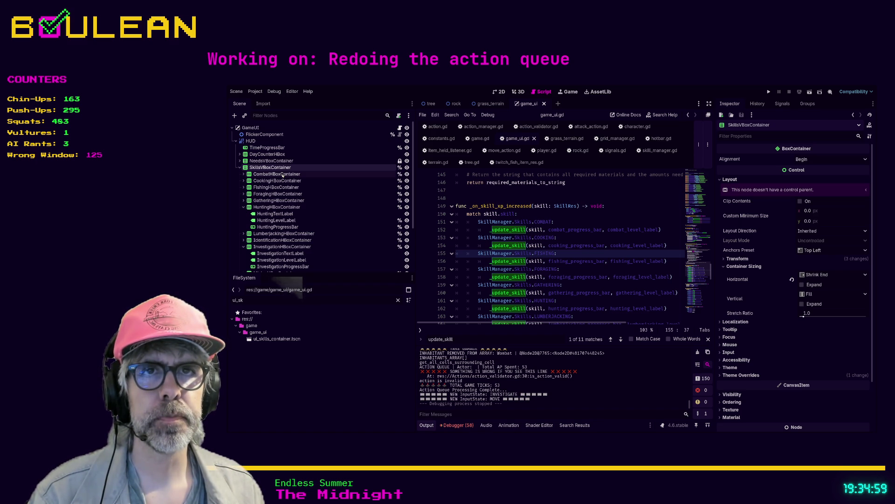
click(246, 175)
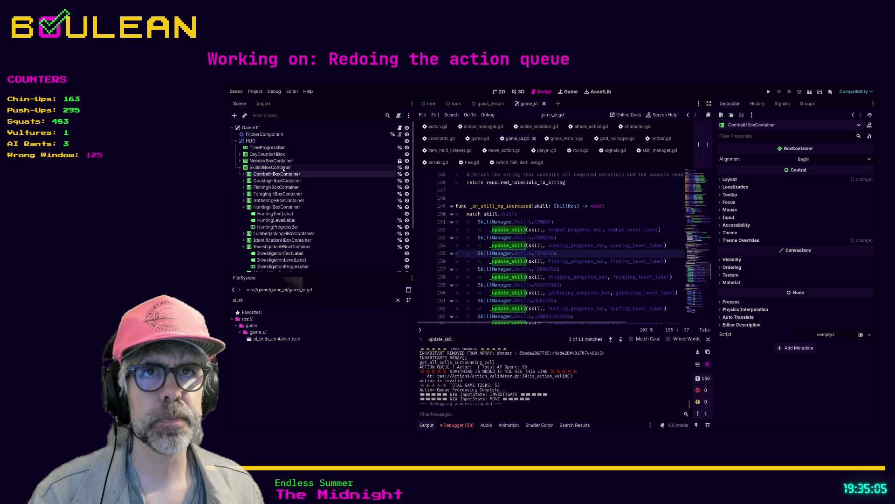
click(392, 332)
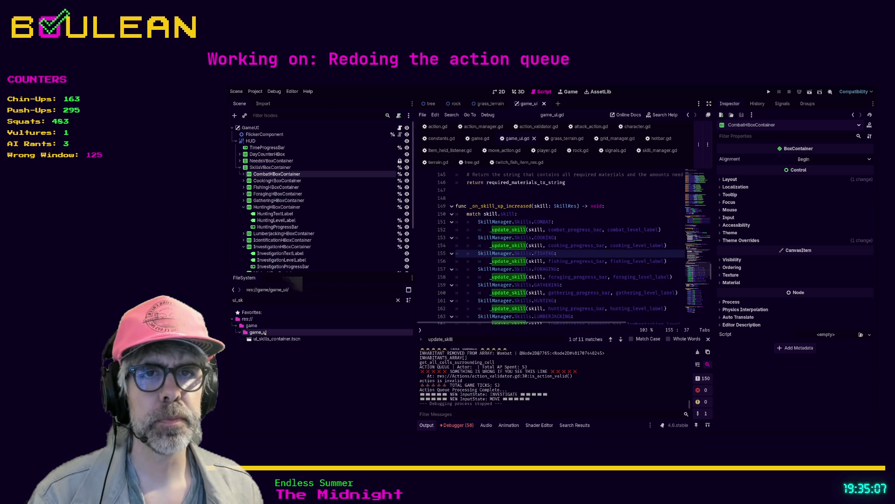
click(398, 300)
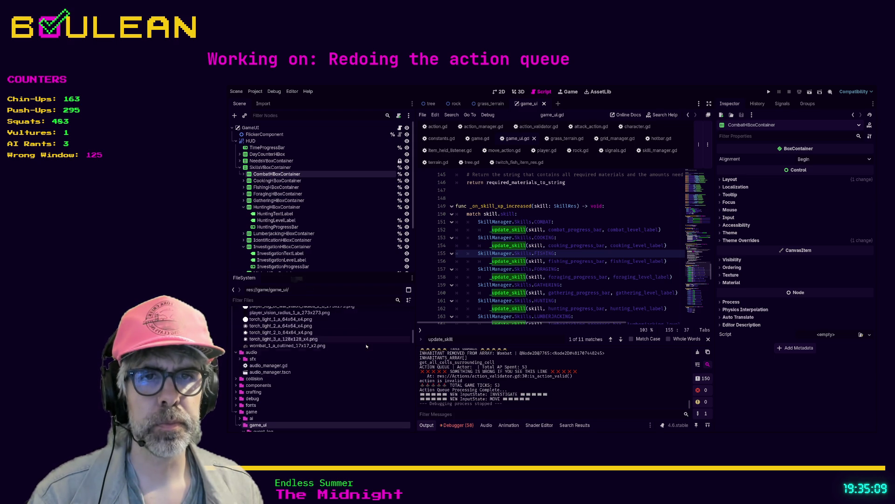
scroll(370, 370, down, 1)
click(244, 387)
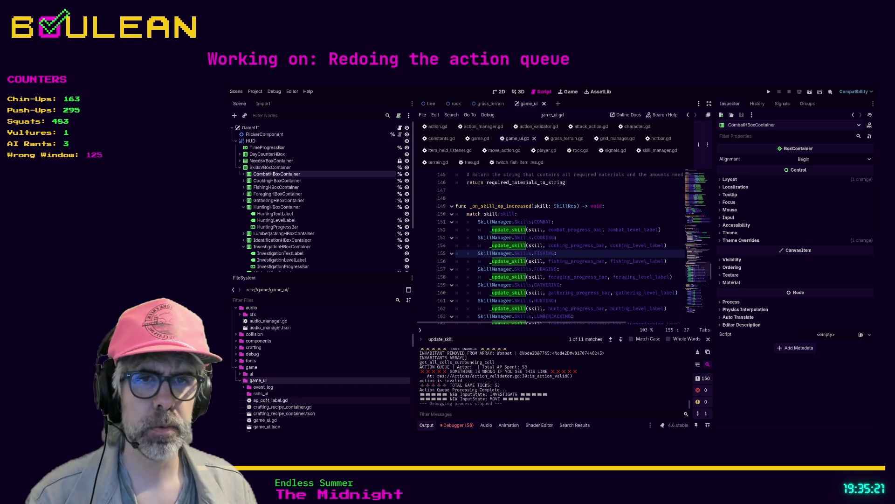
click(264, 396)
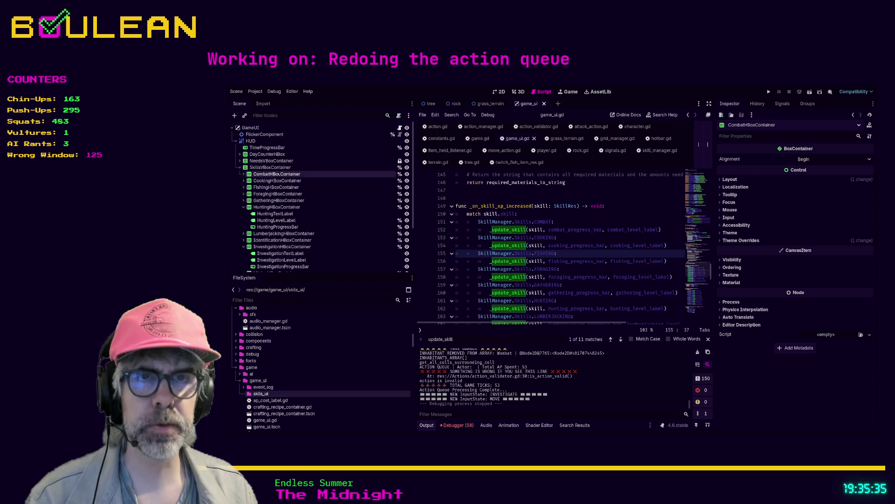
key(ctrl+d)
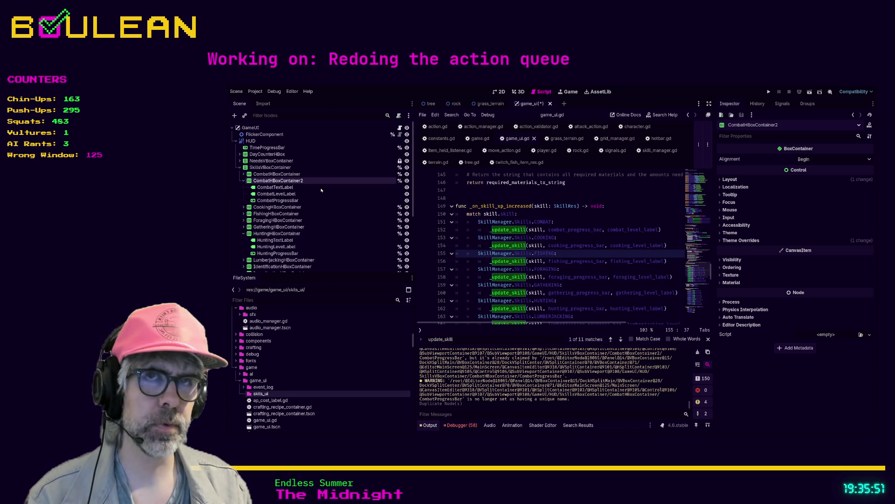
- Rename the duplicate ClimbingHBoxContainer and open its climbing_skill_container_ui scene
key(F2)
text(ClimbingHBoxContainer)
key(Return)
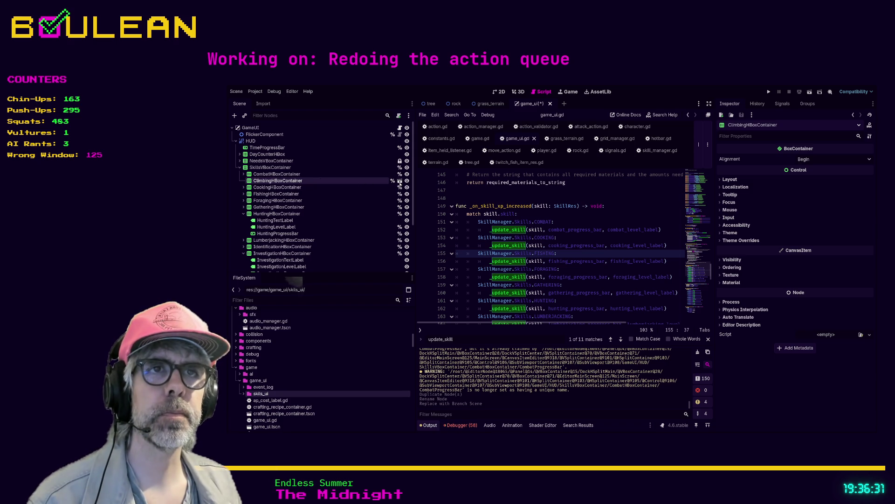
click(399, 181)
click(277, 128)
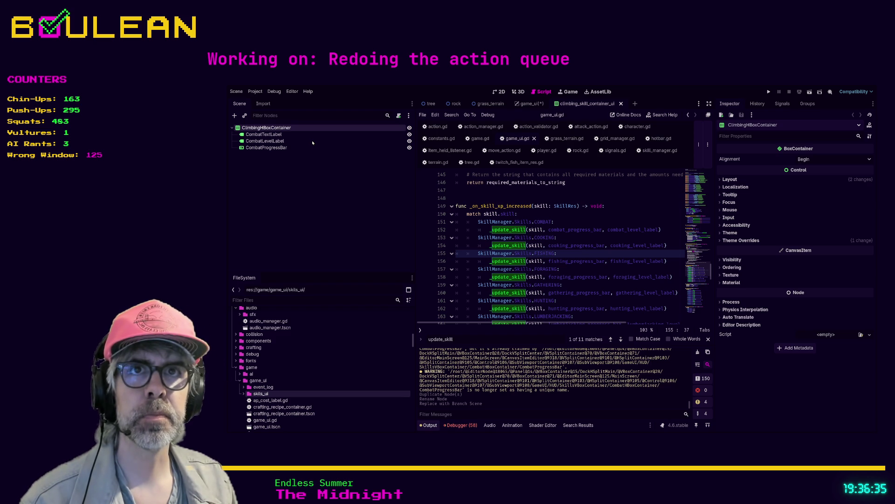
- Rename the scene root to ClimbingSkillContainer and save the scene
key(F2)
text(ClimbingSkillContainer)
key(Return)
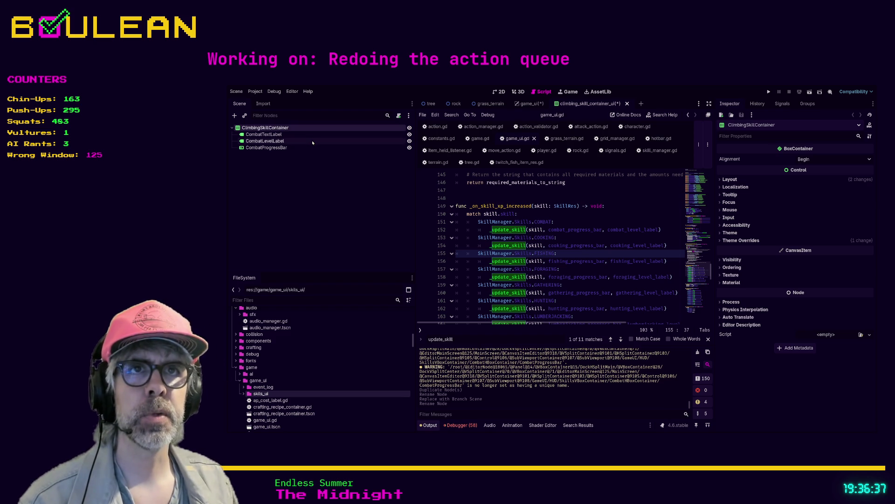
key(ctrl+s)
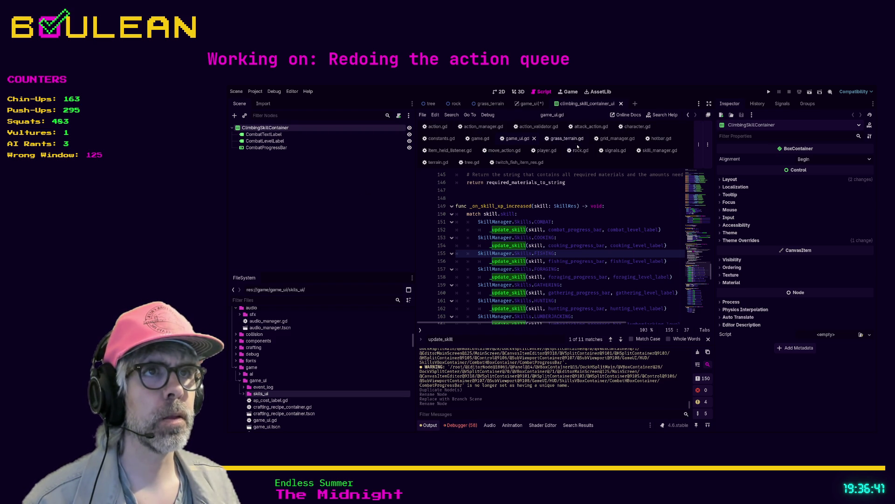
- Close skill_manager.gd, terrain.gd, tree.gd, signals.gd and rock.gd, and view the scene in 2D
click(658, 151)
middle_click(657, 151)
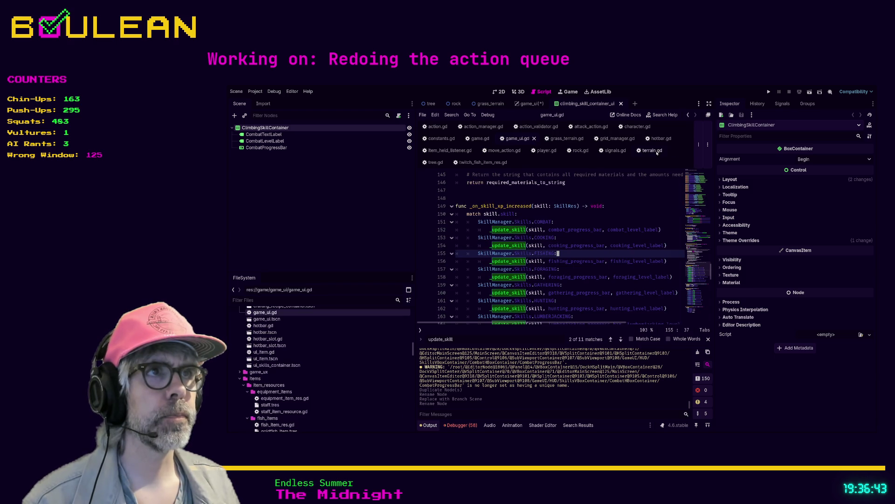
click(657, 152)
middle_click(655, 151)
click(653, 151)
middle_click(653, 151)
click(629, 151)
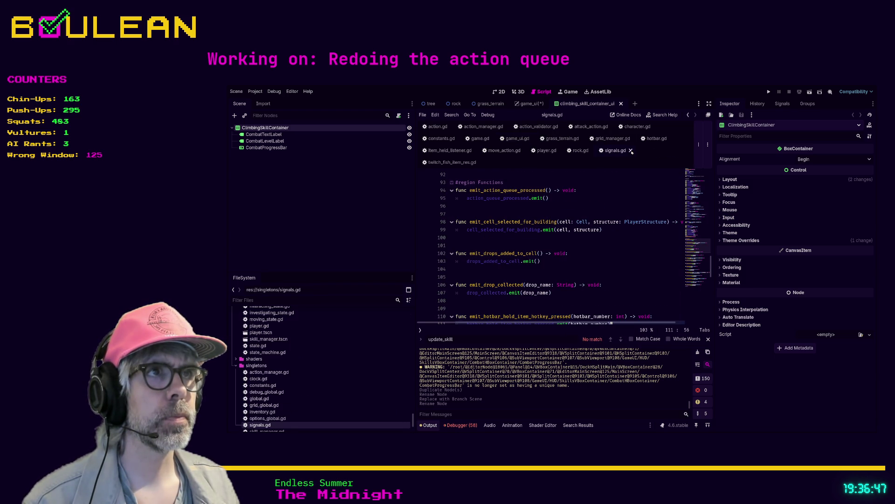
click(631, 151)
middle_click(581, 150)
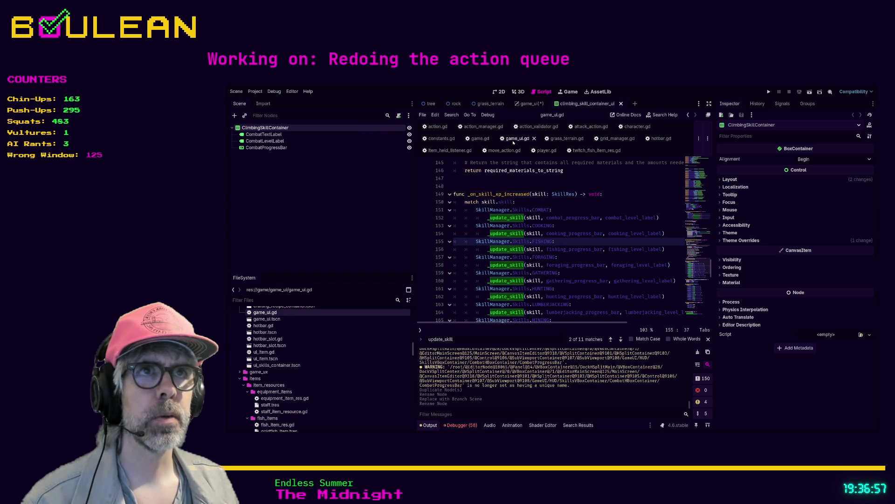
click(497, 92)
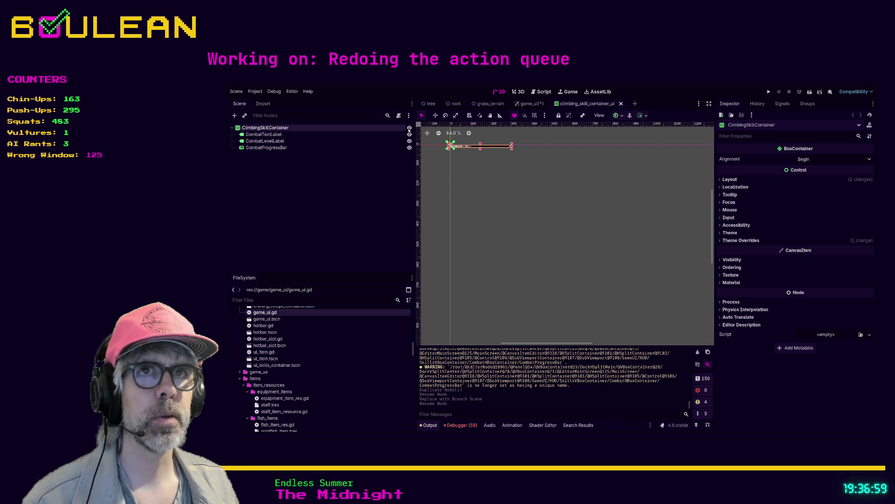
- Rename the climbing row ClimbingSkillContainer in game_ui and save the game_ui scene
click(527, 103)
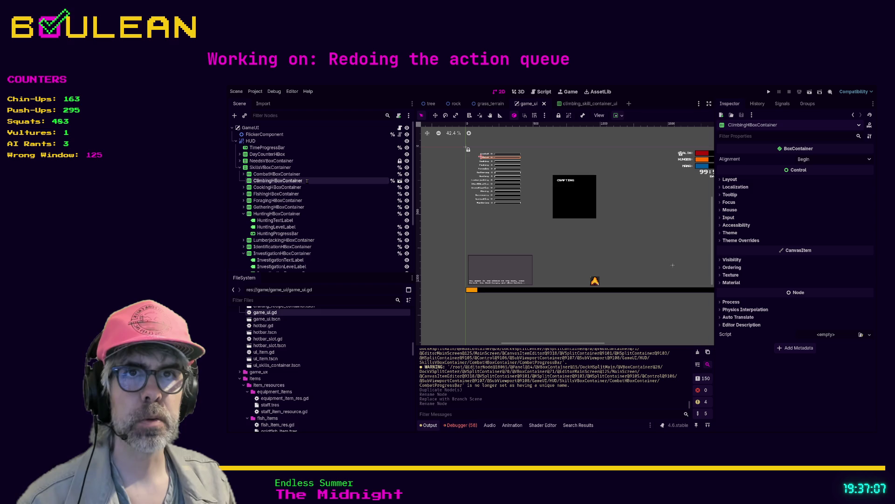
text(Skill)
key(Return)
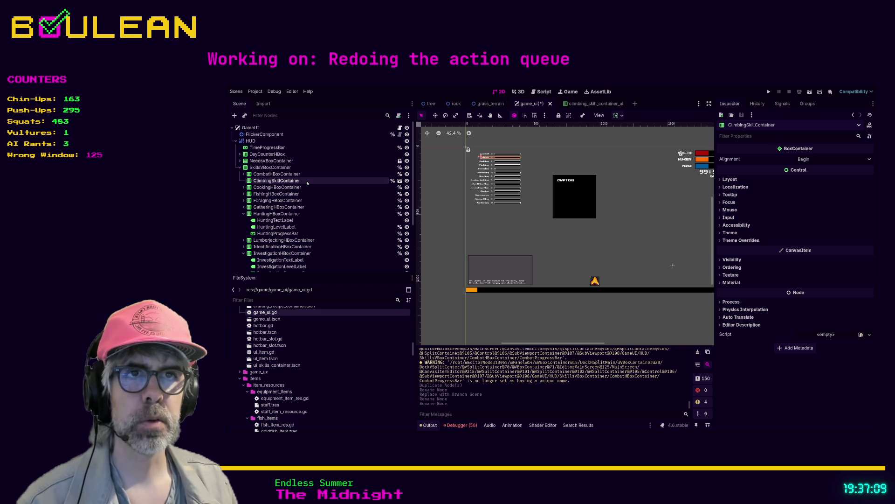
click(399, 181)
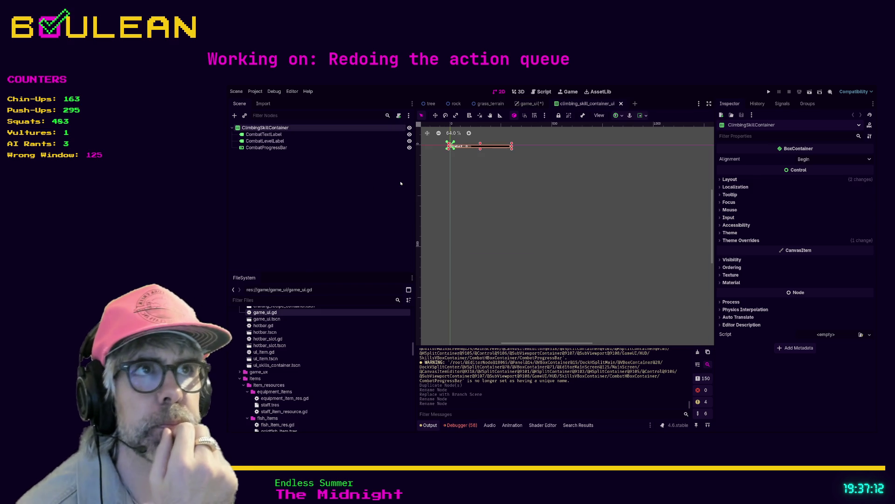
click(530, 104)
key(ctrl+s)
click(571, 104)
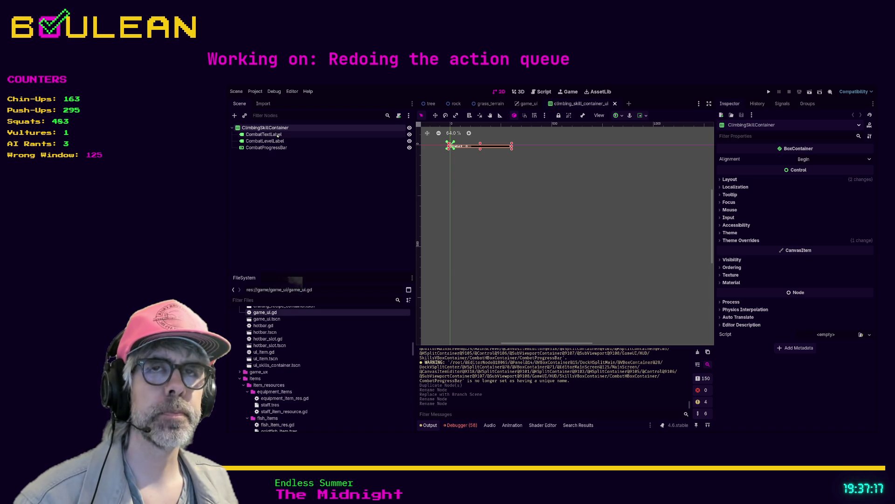
- Rename the climbing scene's root node to SkillContainer
click(278, 135)
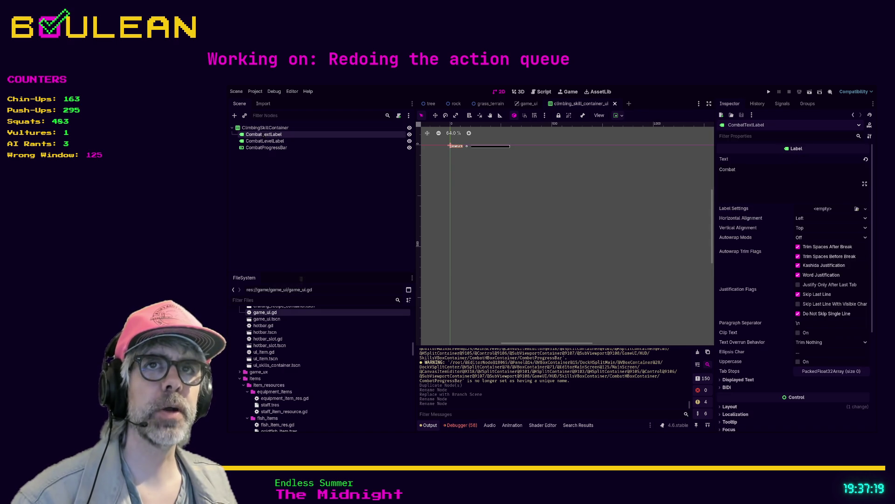
click(263, 128)
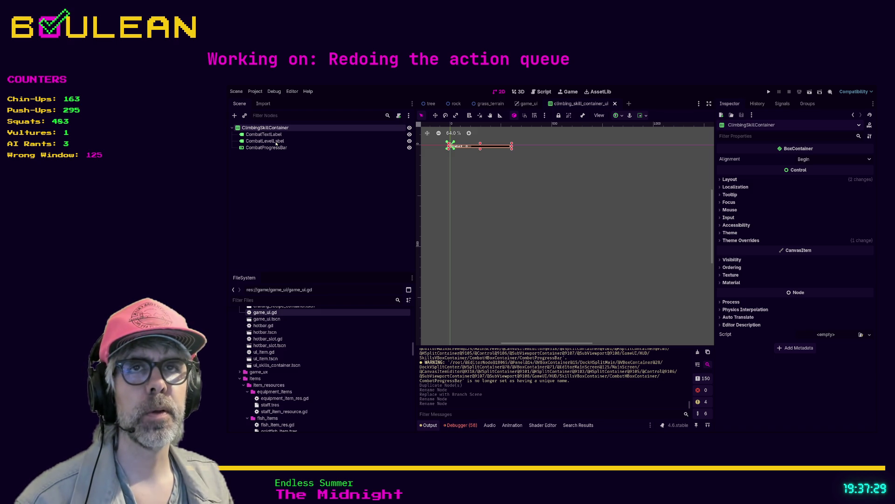
key(F2)
text(SkillContainer)
key(Return)
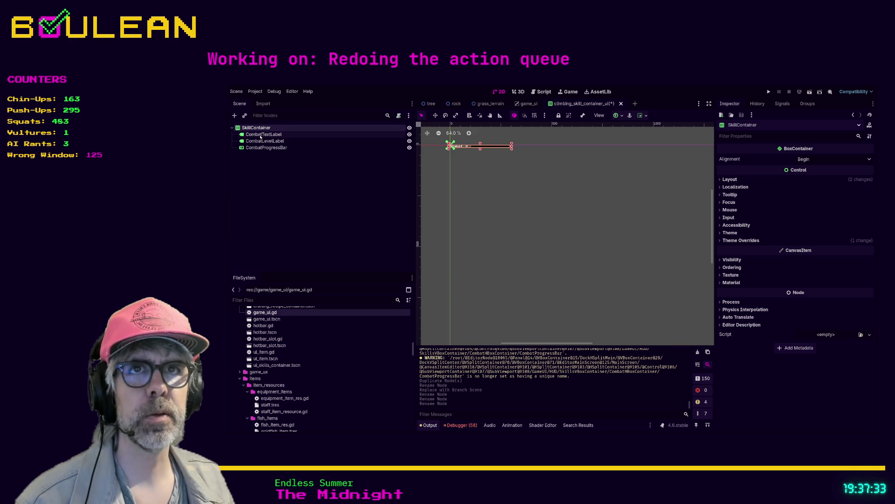
- Rename the child nodes to TextLabel, LevelLabel and ProgressBar
click(261, 136)
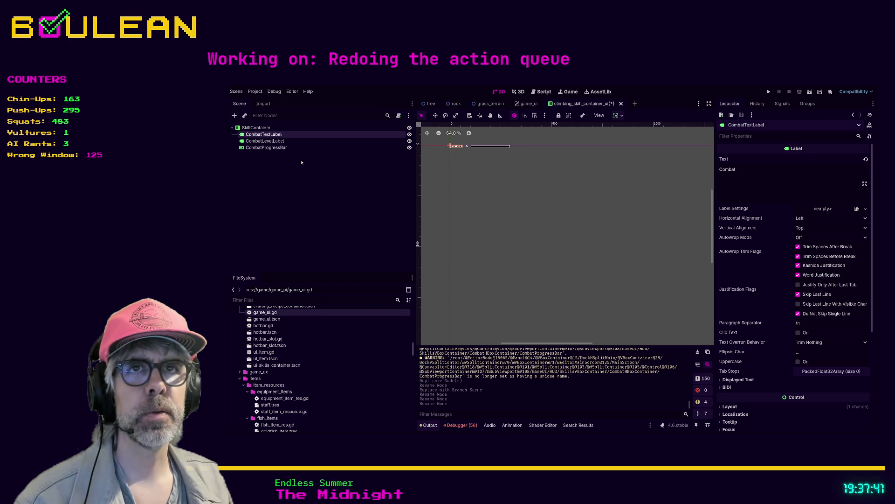
key(Return)
key(Down)
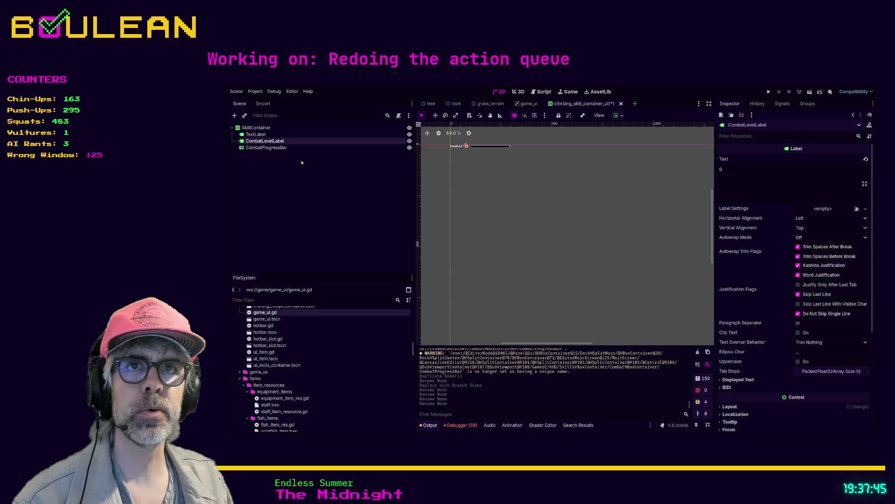
key(Return)
key(Down)
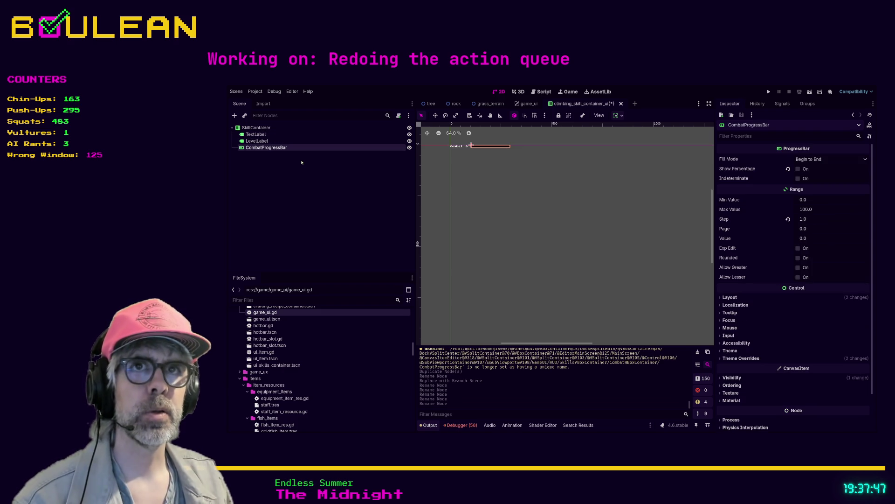
key(Return)
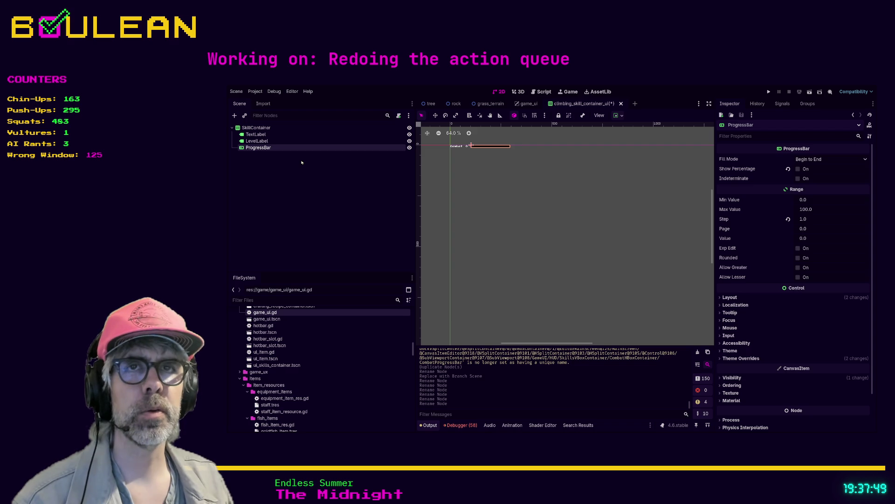
click(258, 128)
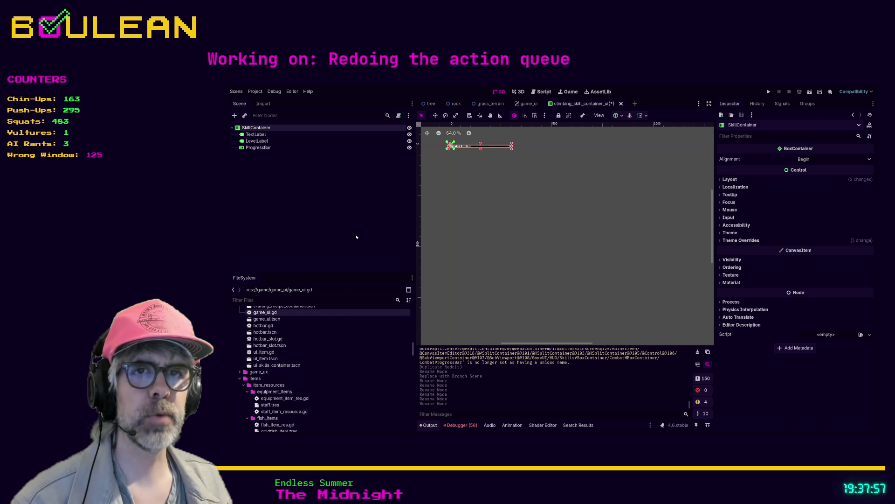
scroll(345, 340, up, 5)
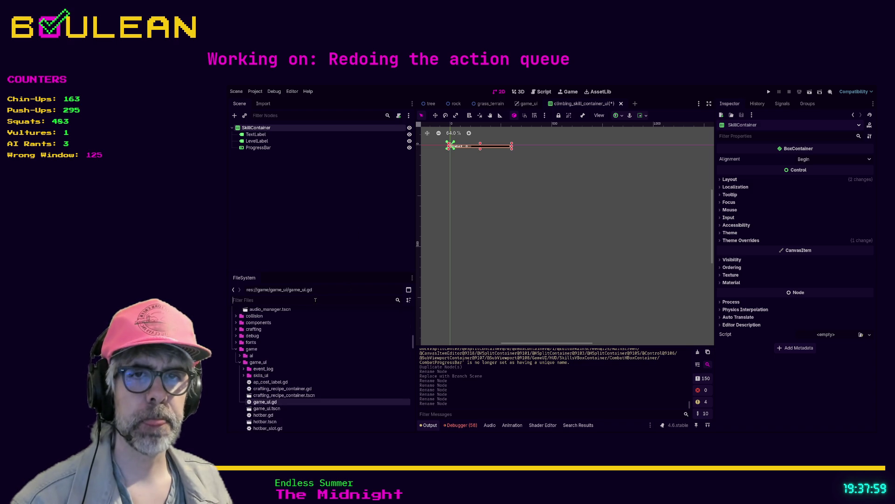
- Find the skill container scene in the skills_ui folder and open it for editing
scroll(331, 355, down, 1)
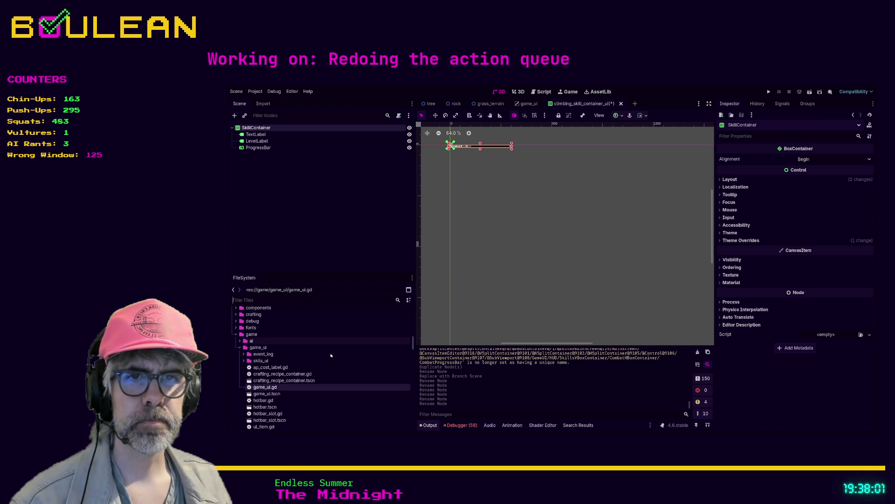
click(244, 360)
click(279, 367)
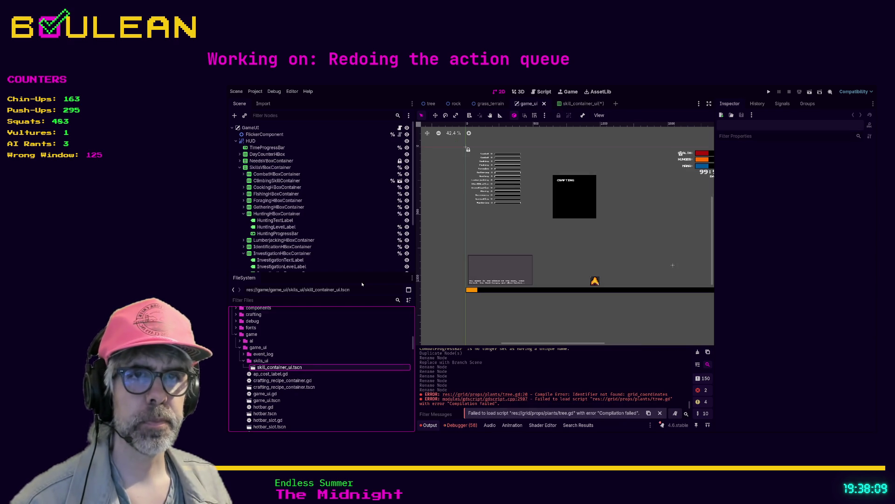
click(317, 181)
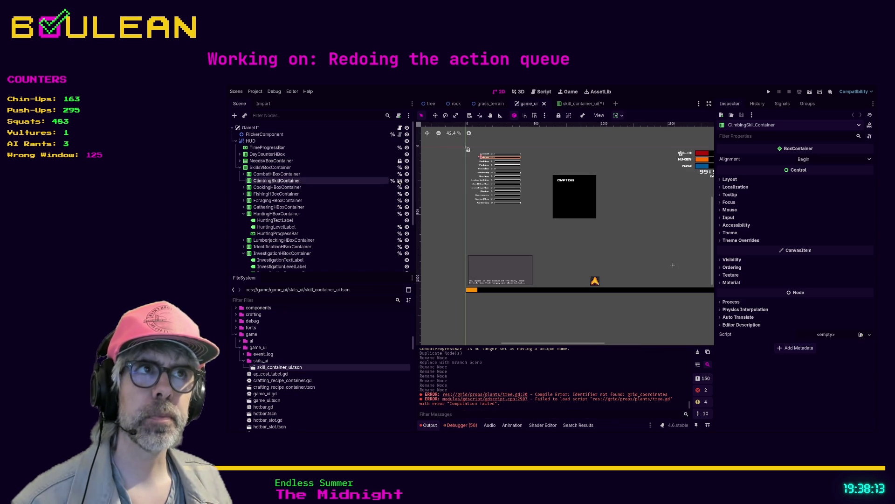
click(400, 181)
- Save skill_container_ui.tscn and attach a new skill_container.gd script to the SkillContainer root
key(ctrl+s)
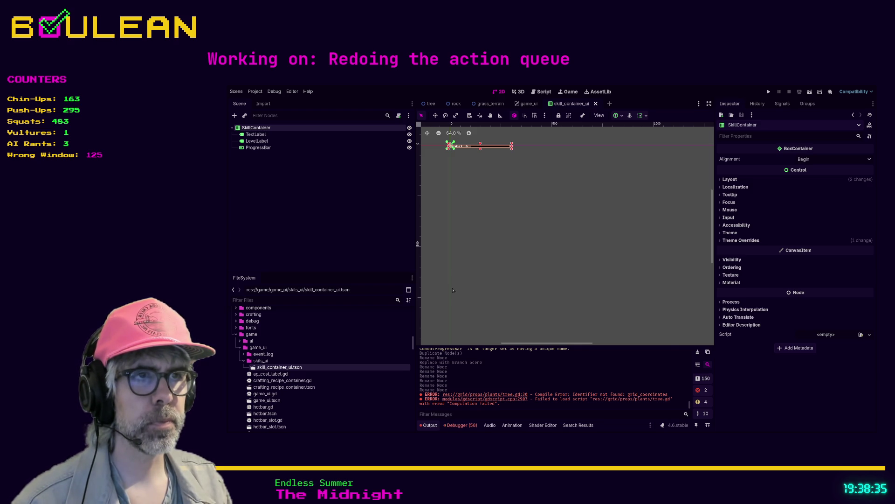
key(Return)
click(256, 127)
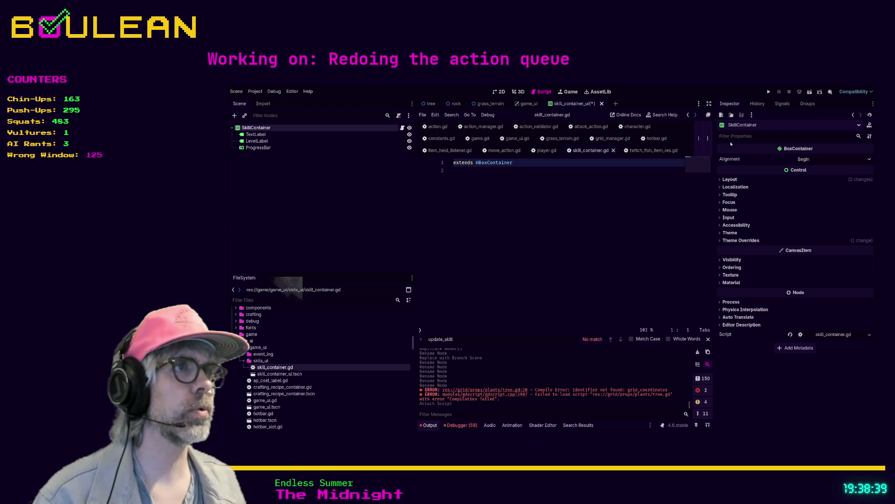
- Type a skill_name String export on a new line 3 below 'extends HBoxContainer'
click(520, 202)
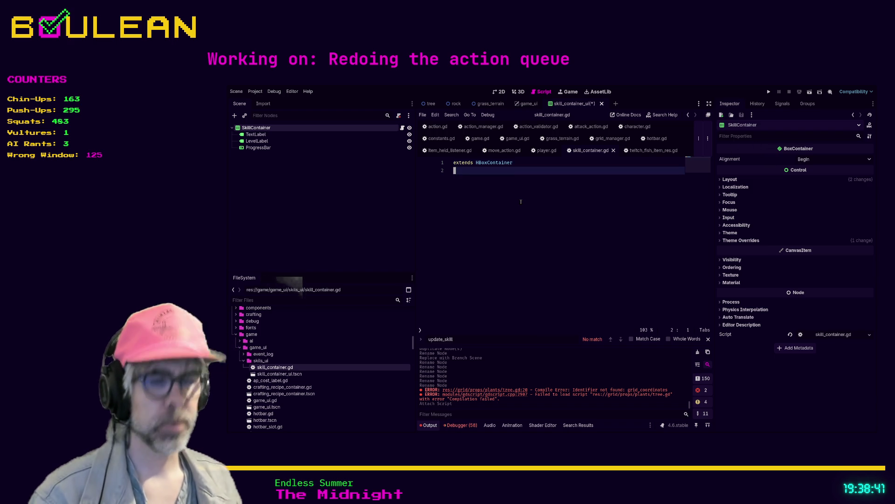
key(Return)
text(var @export )
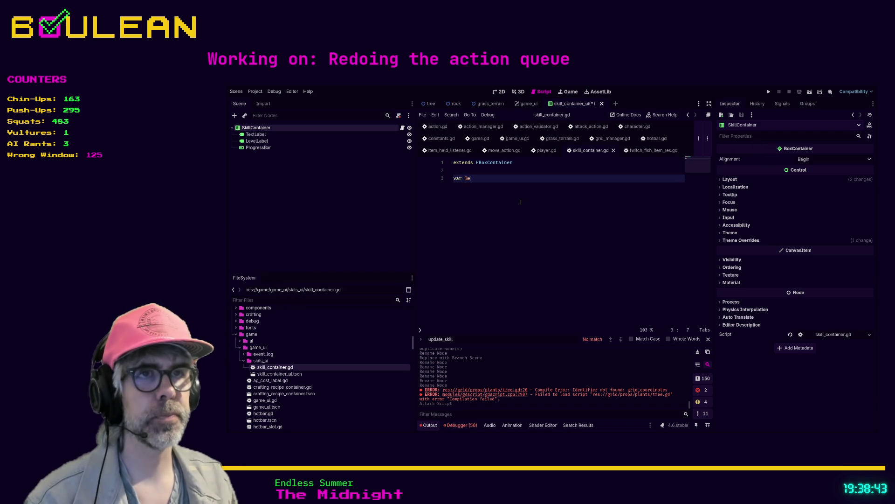
text(skill_name: String)
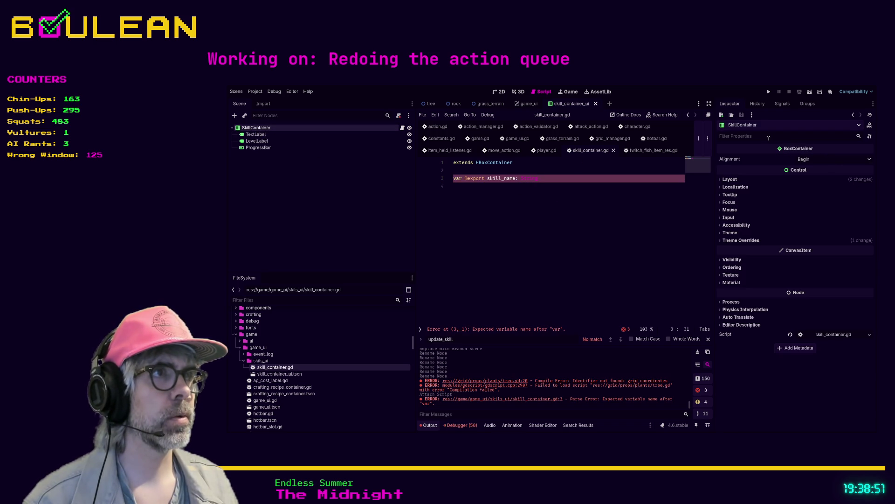
click(254, 134)
click(253, 129)
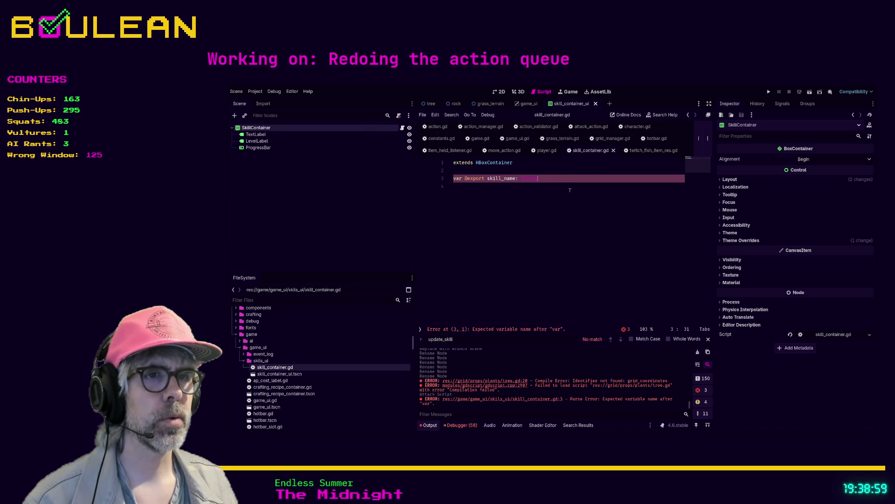
click(465, 178)
key(BackSpace)
key(BackSpace)
key(BackSpace)
key(Right)
text(var)
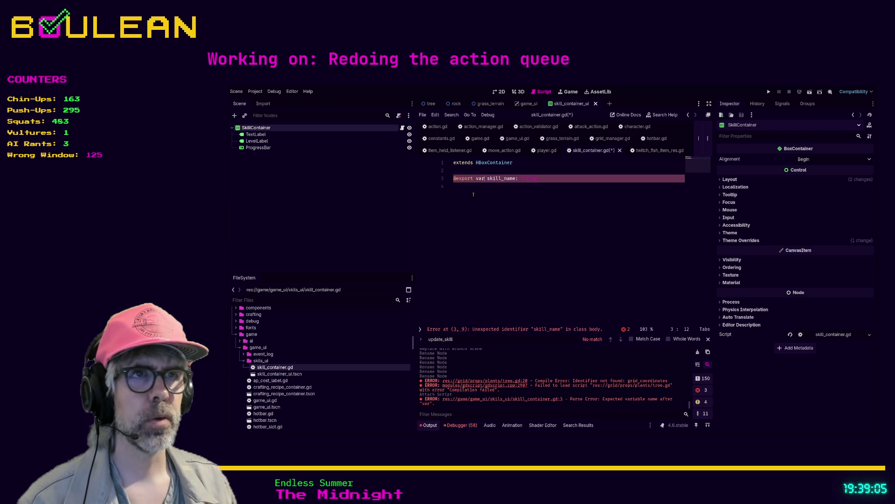
key(Down)
click(557, 181)
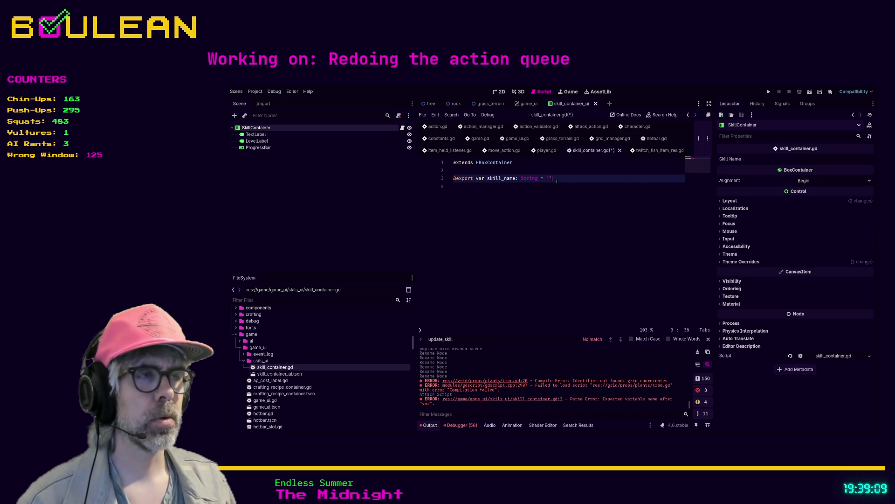
key(Down)
key(ctrl+s)
click(559, 181)
key(BackSpace)
key(BackSpace)
key(BackSpace)
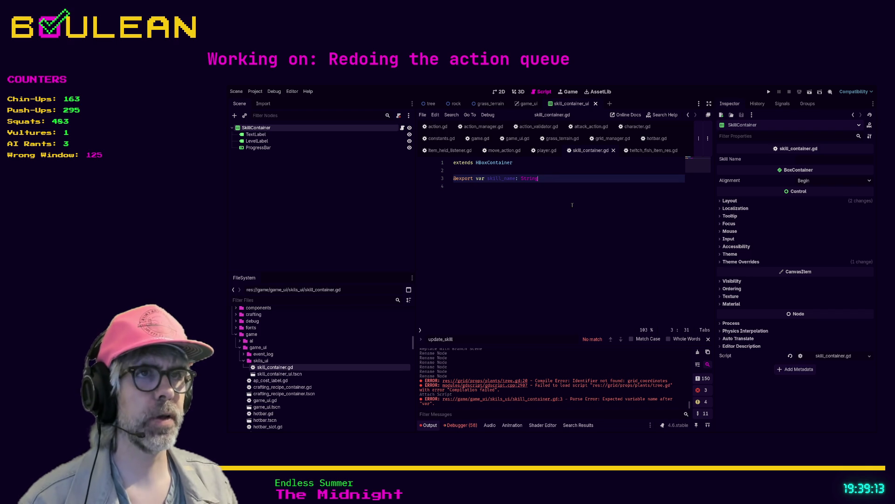
key(Down)
key(ctrl+s)
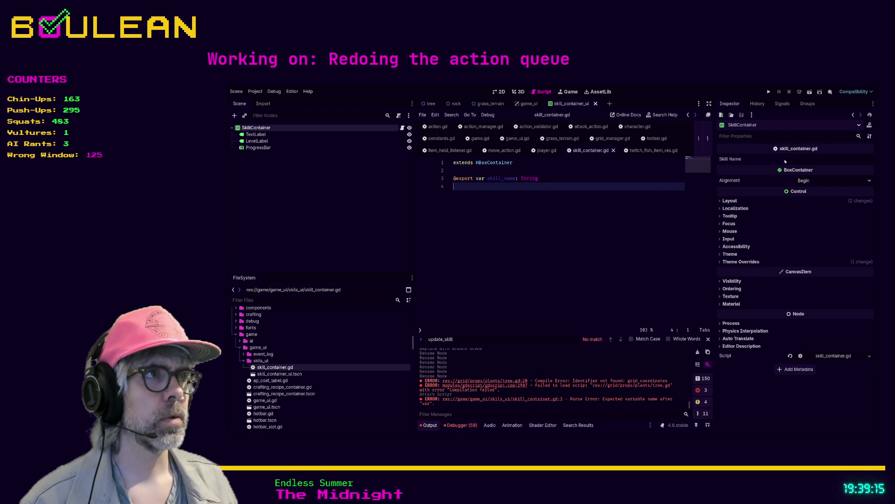
- Confirm SkillContainer's Inspector now lists the Skill Name property
click(280, 135)
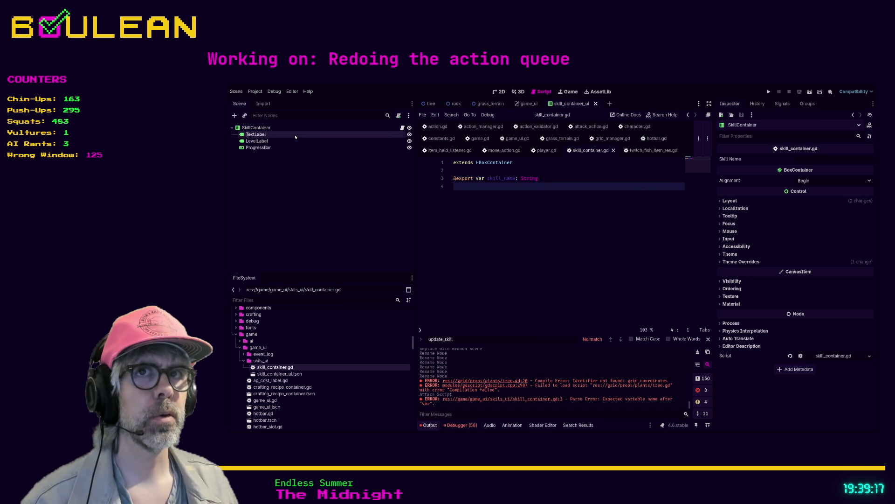
click(284, 128)
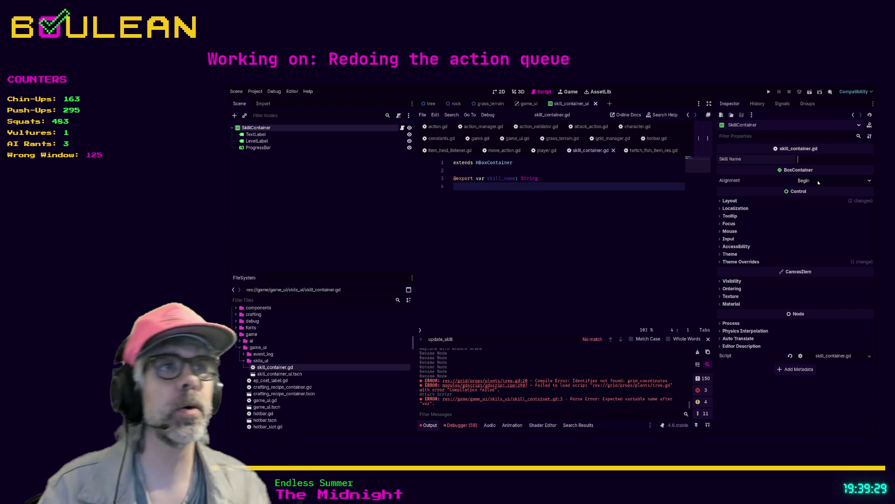
click(359, 200)
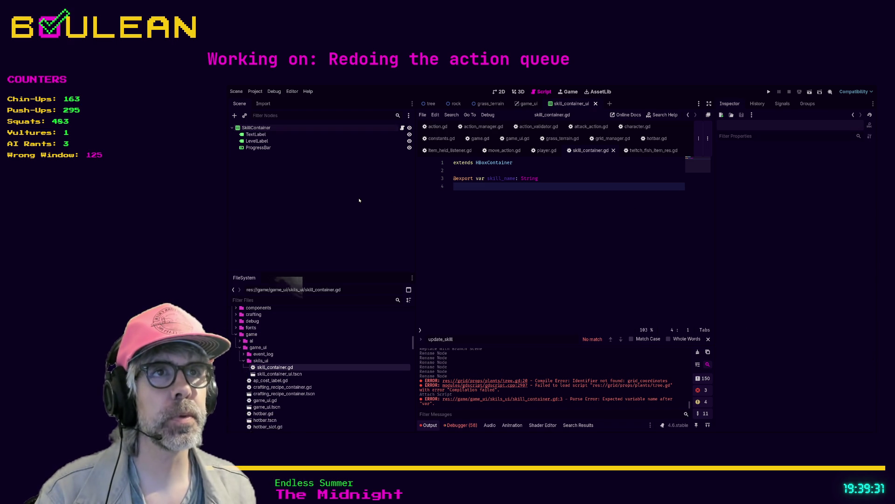
text(@export )
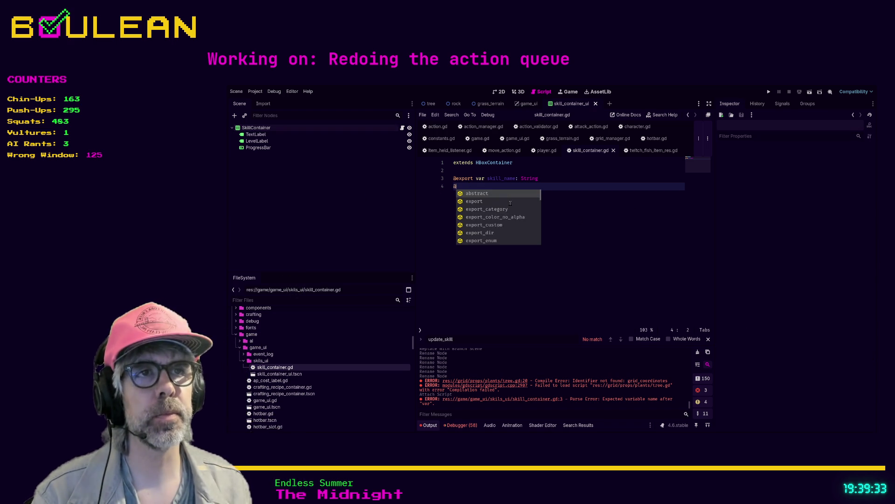
text(var )
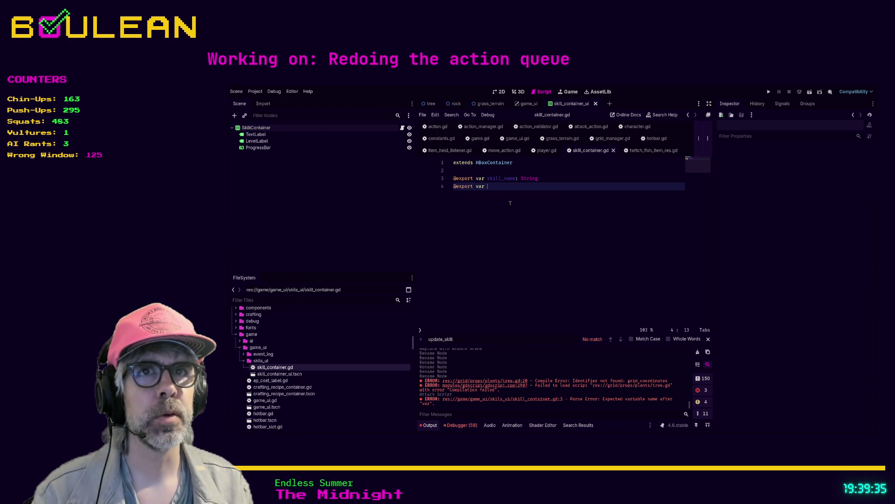
text(starti)
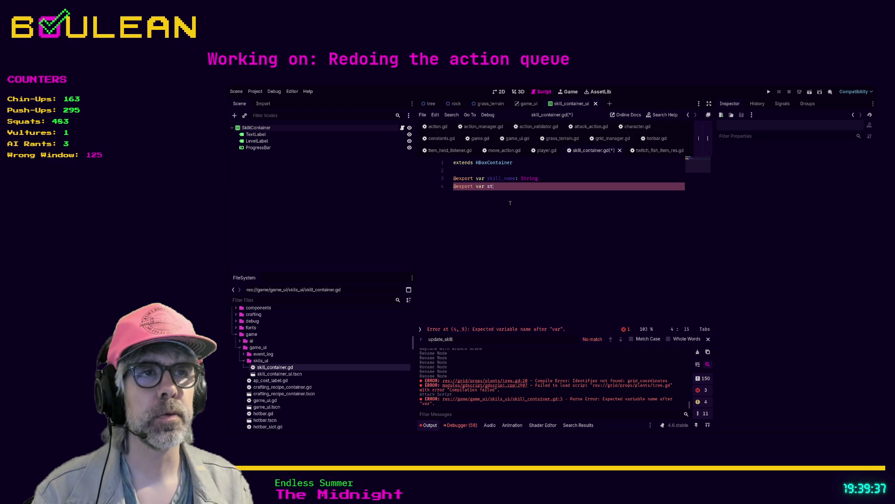
text(ng_level:)
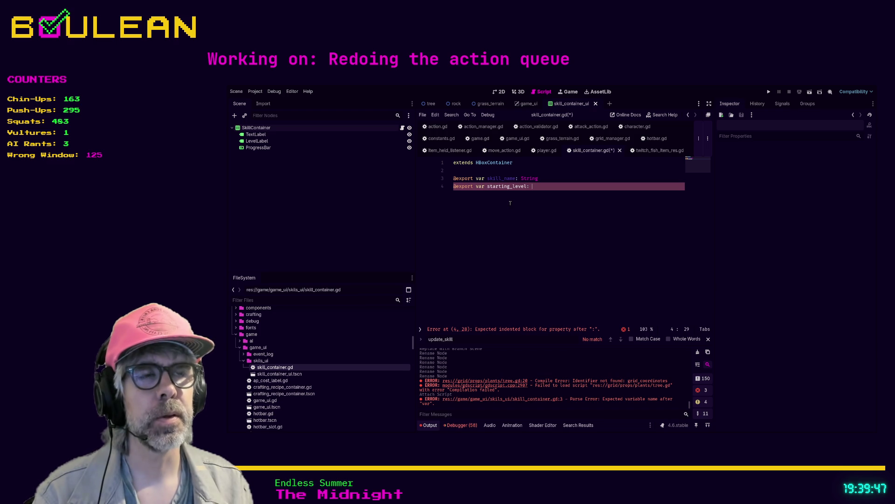
text(in)
text( 1)
text(Thi)
key(BackSpace)
key(BackSpace)
key(BackSpace)
text(Sint)
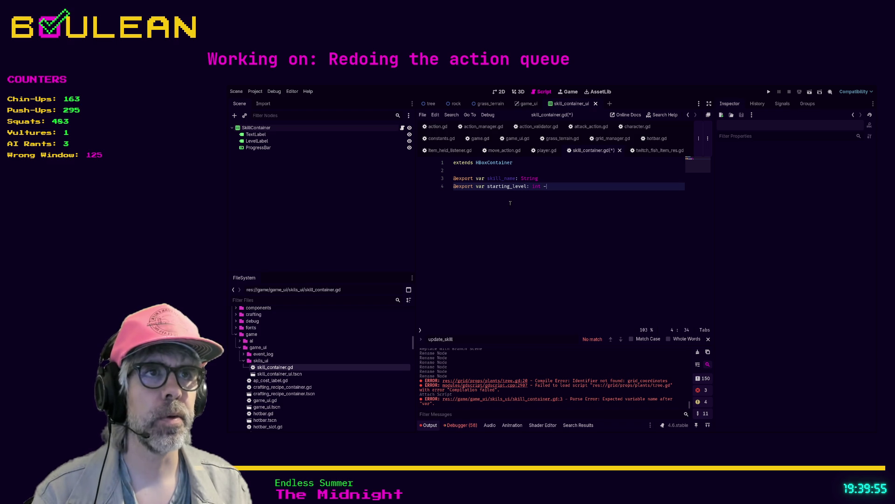
text(= 0)
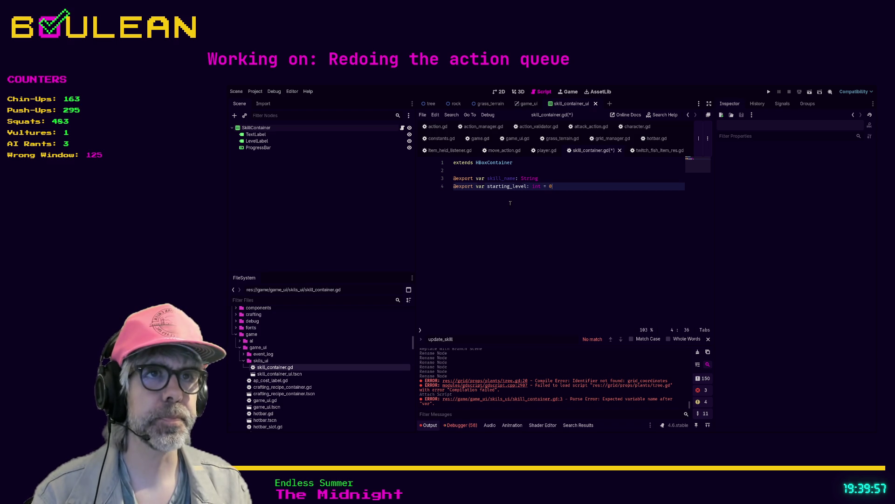
key(Return)
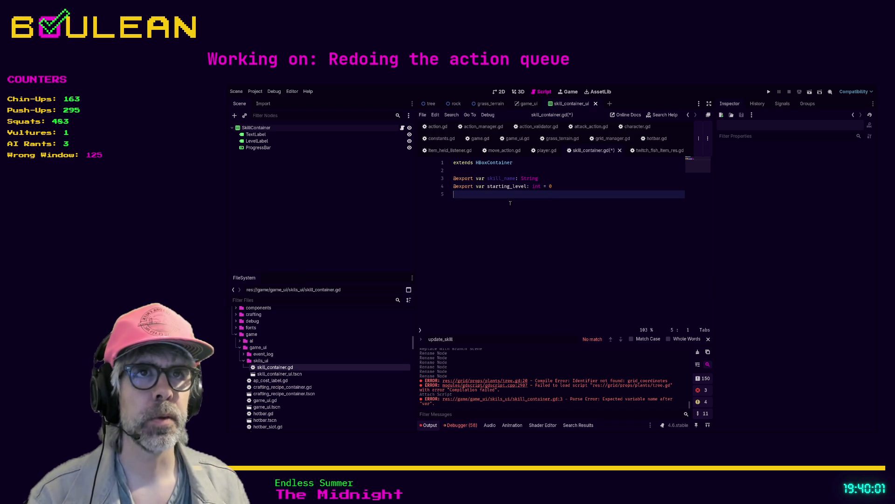
click(274, 148)
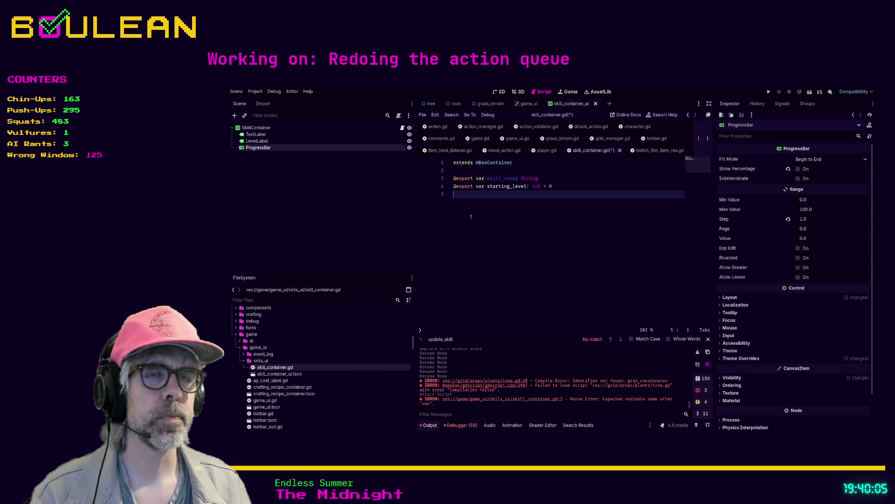
- Save the script, then set ClimbingSkillContainer's Skill Name to 'Climbing' in game_ui and save
key(ctrl+s)
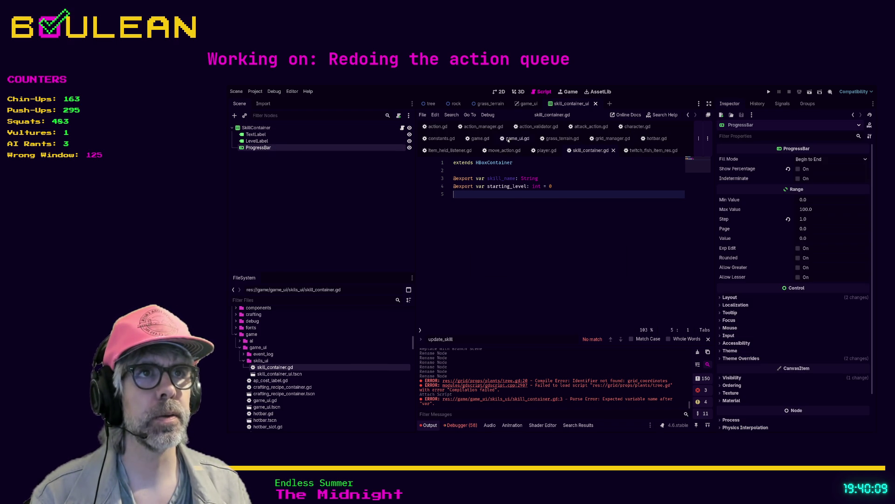
click(503, 139)
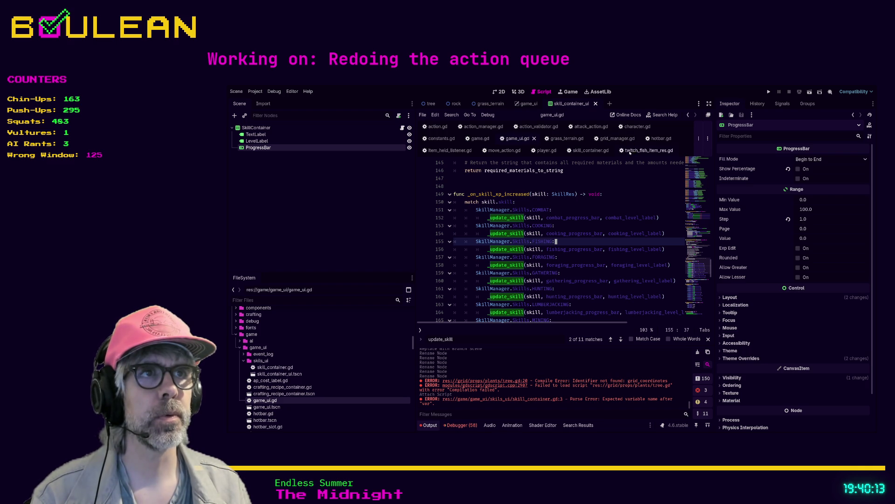
click(590, 150)
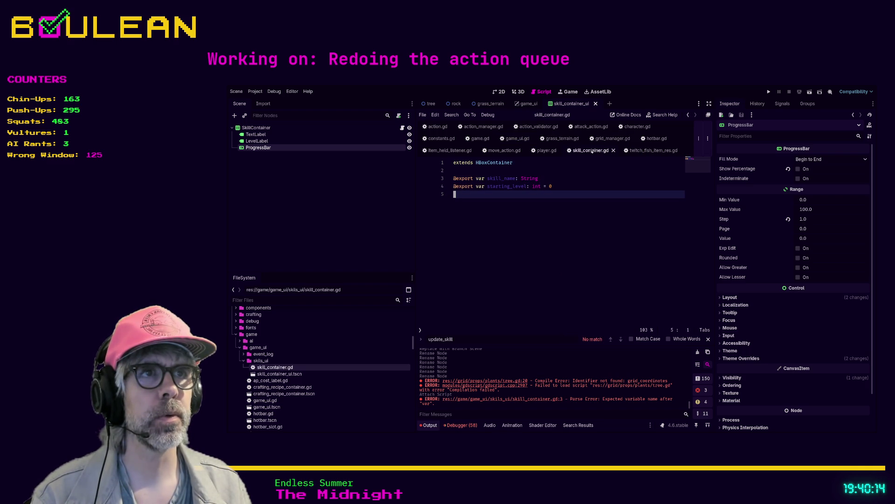
click(522, 106)
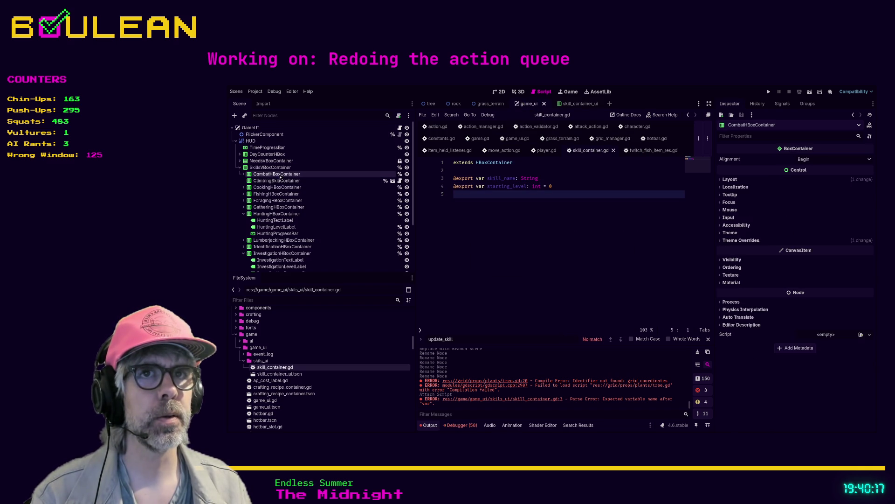
click(277, 181)
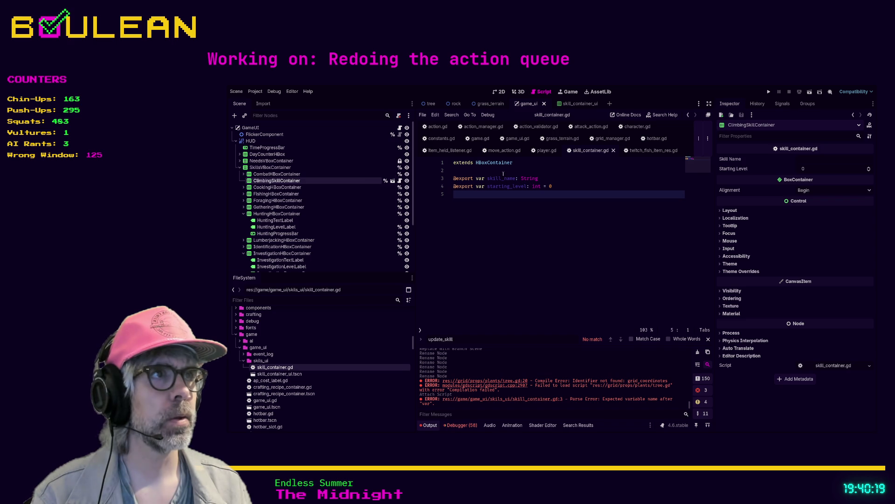
click(820, 161)
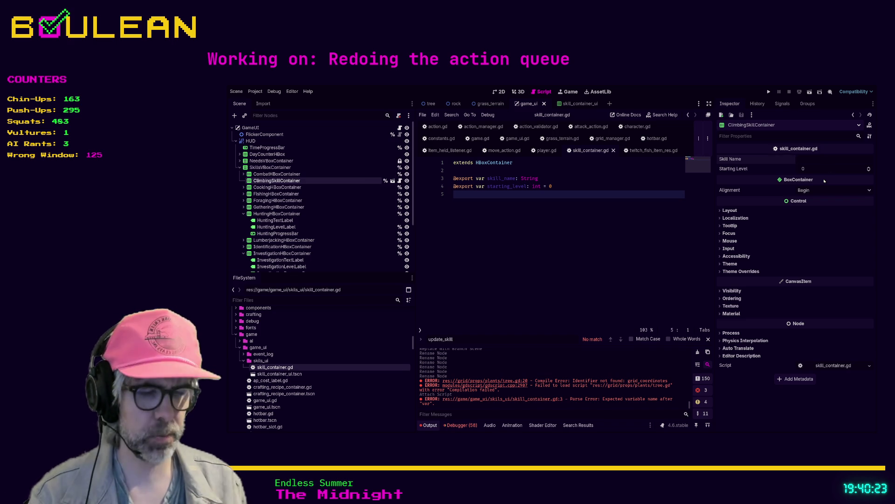
text(Climbing)
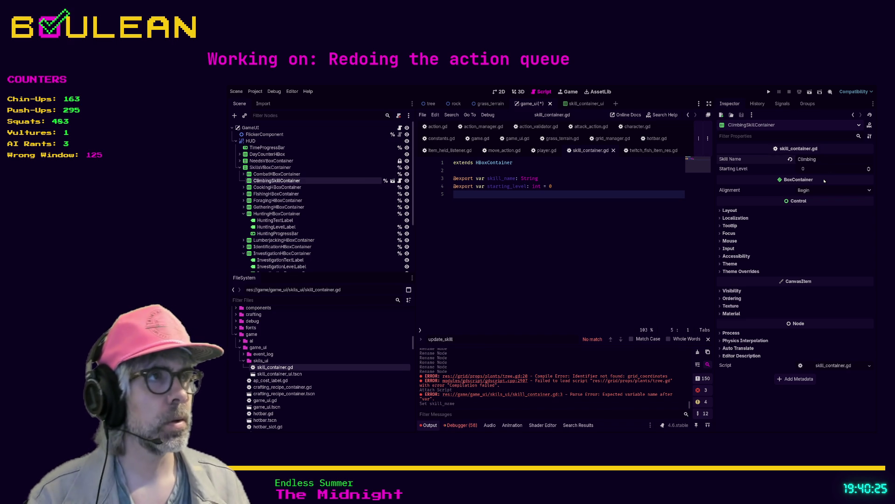
click(622, 254)
key(ctrl+s)
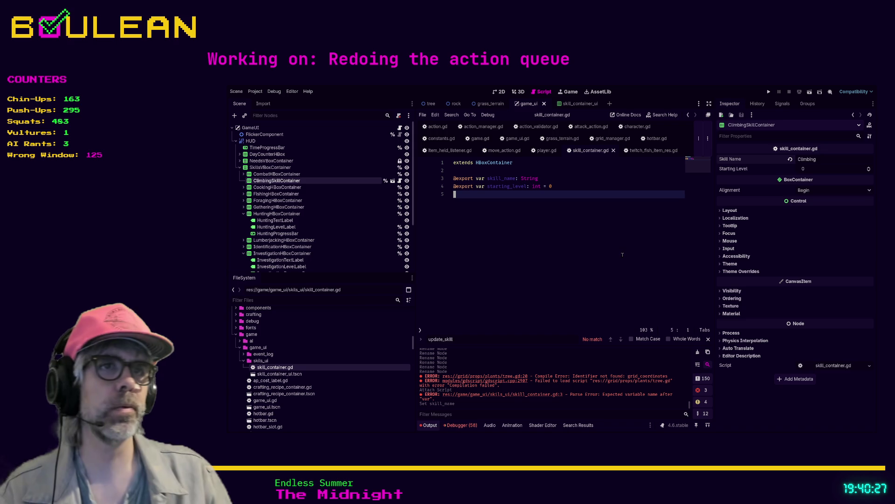
- Duplicate ClimbingSkillContainer, then undo the duplication
click(276, 174)
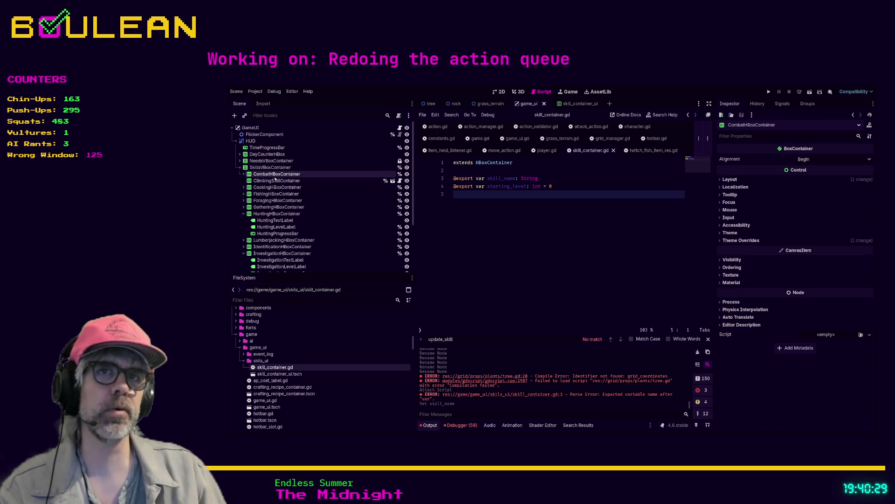
click(280, 181)
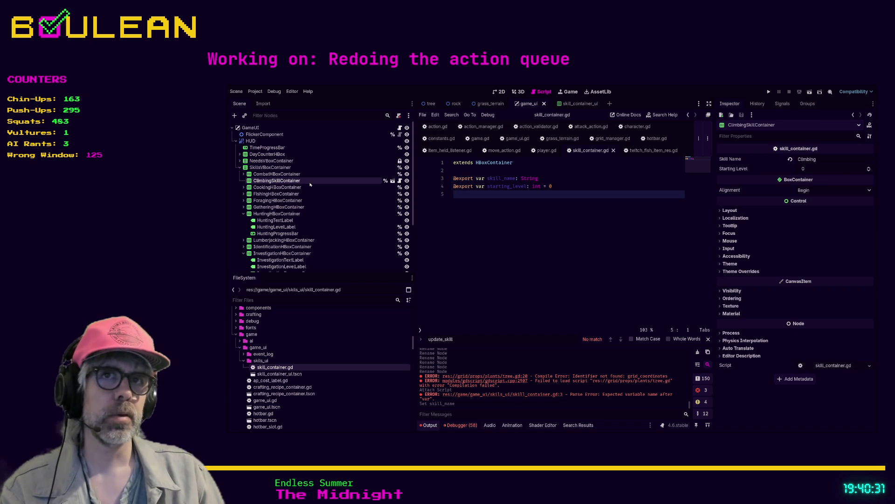
key(ctrl+d)
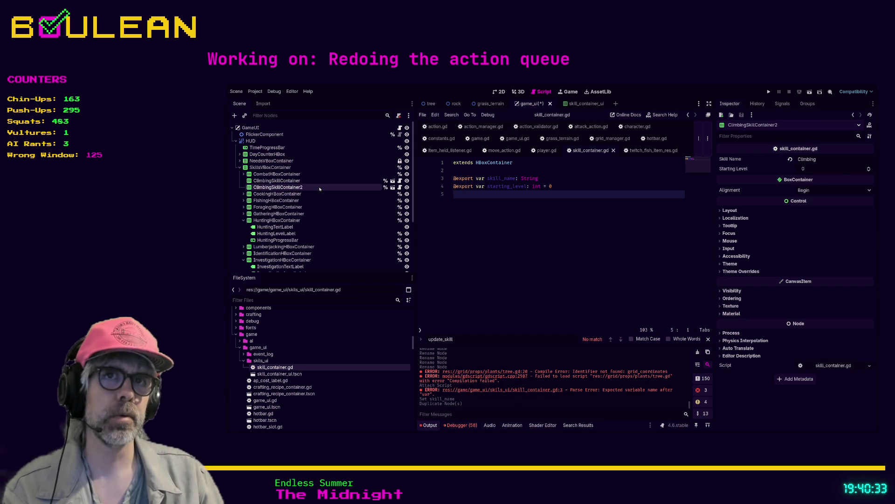
key(ctrl+z)
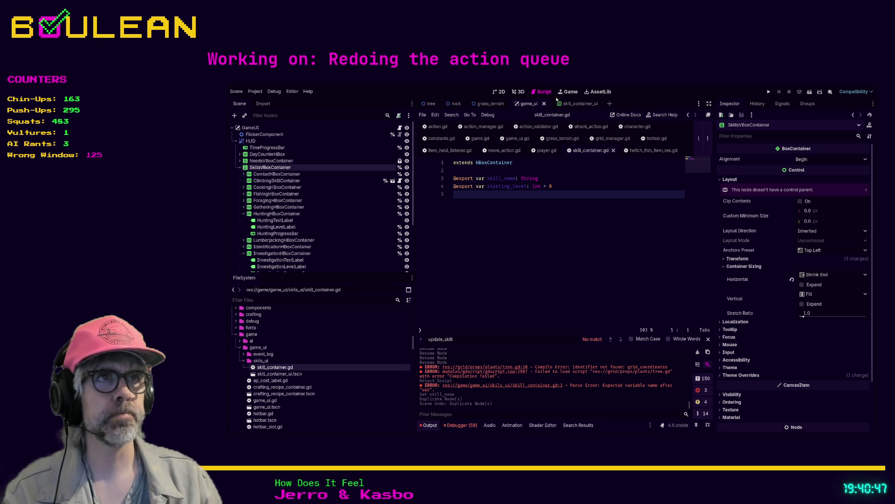
- Insert 'class_name SkillContainerUI' as the script's first line
click(455, 164)
key(Return)
key(Up)
text(class_name Sk)
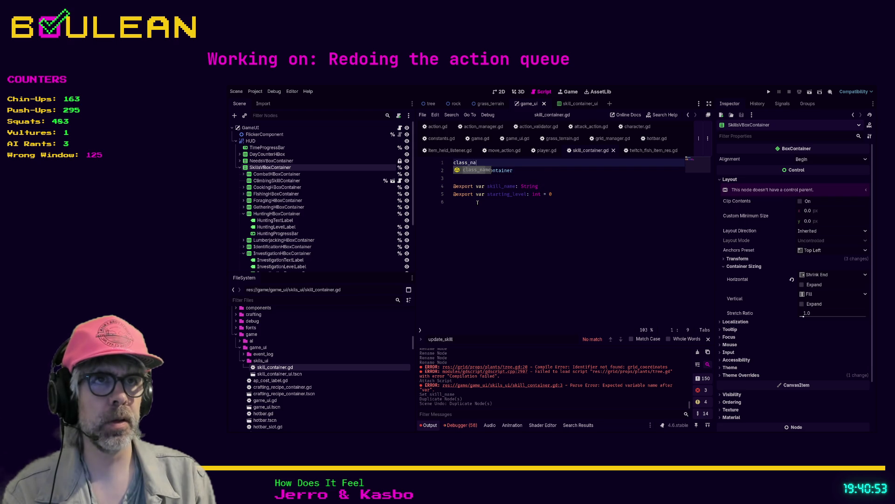
text(illContainer)
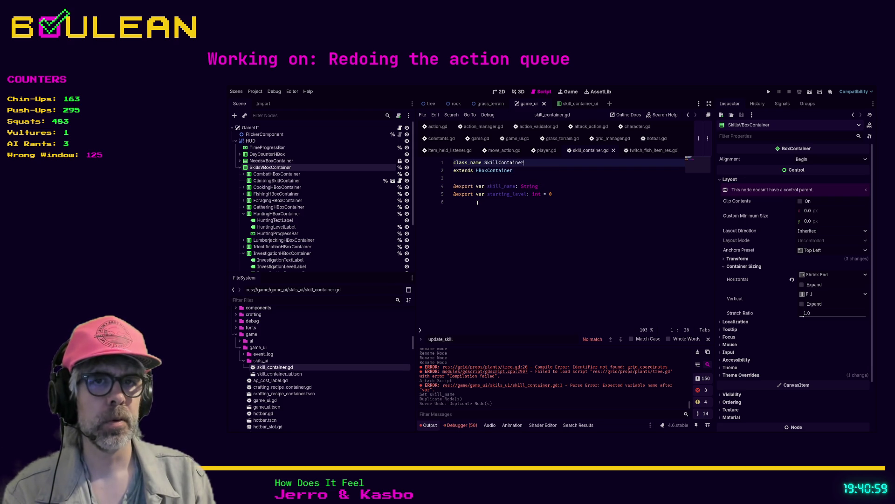
text(UI)
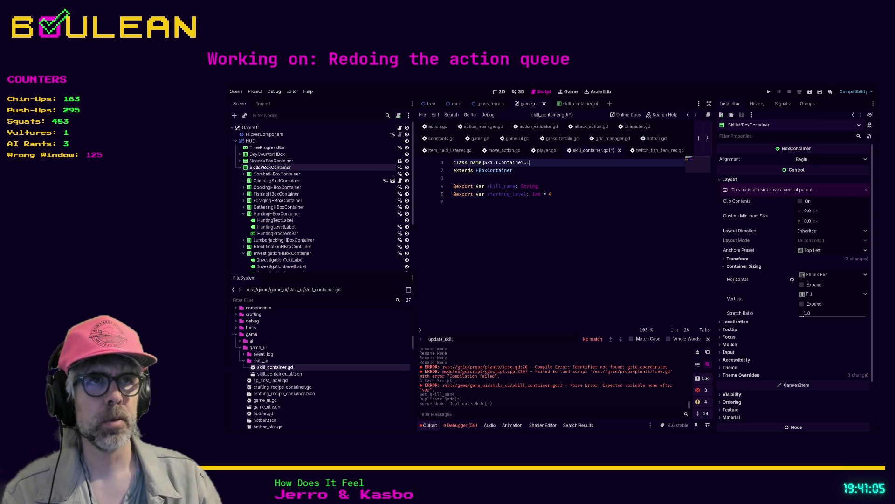
click(499, 217)
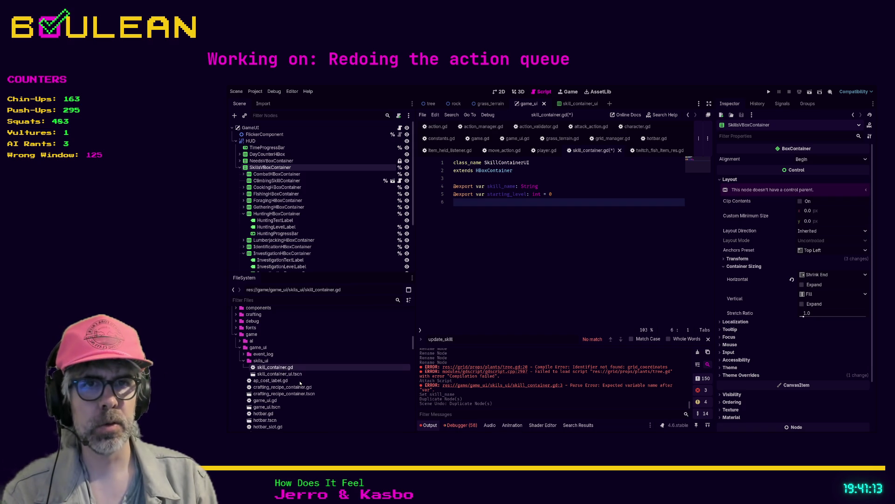
- Rename the script file from skill_container.gd to skill_container_ui.gd
key(F2)
text(_ui)
key(Return)
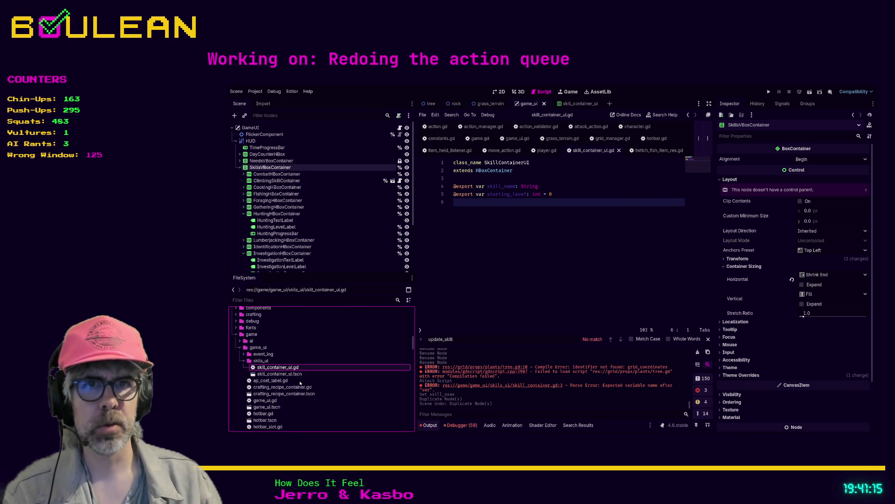
click(506, 243)
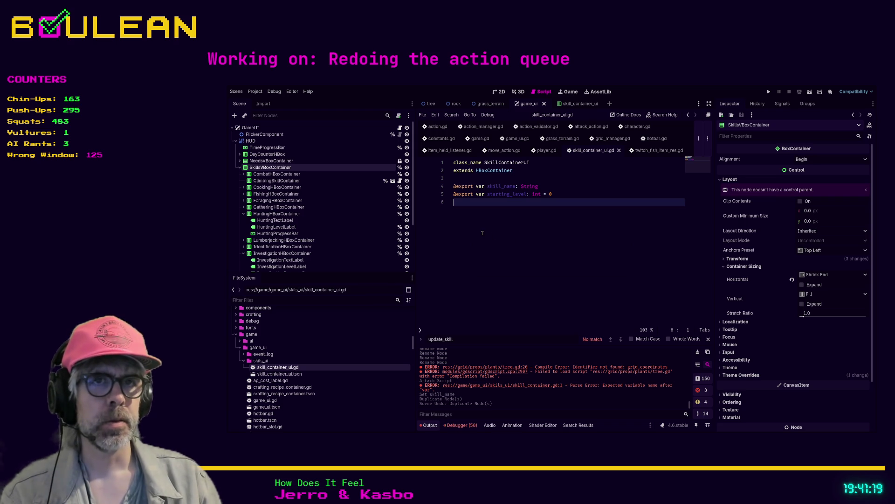
- Add a SkillContainerUI node named MountaineeringSkillContainerUI under SkillsVBoxContainer, then open the skill_container_ui scene
click(277, 168)
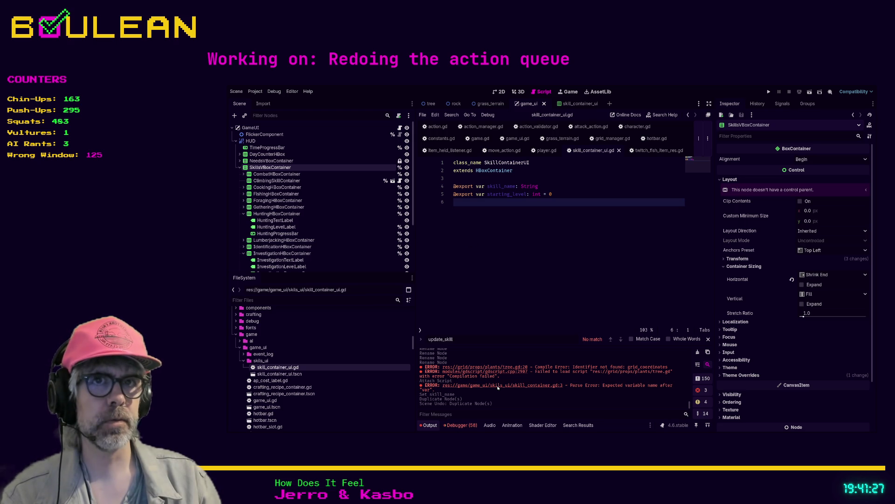
drag(277, 367, 271, 167)
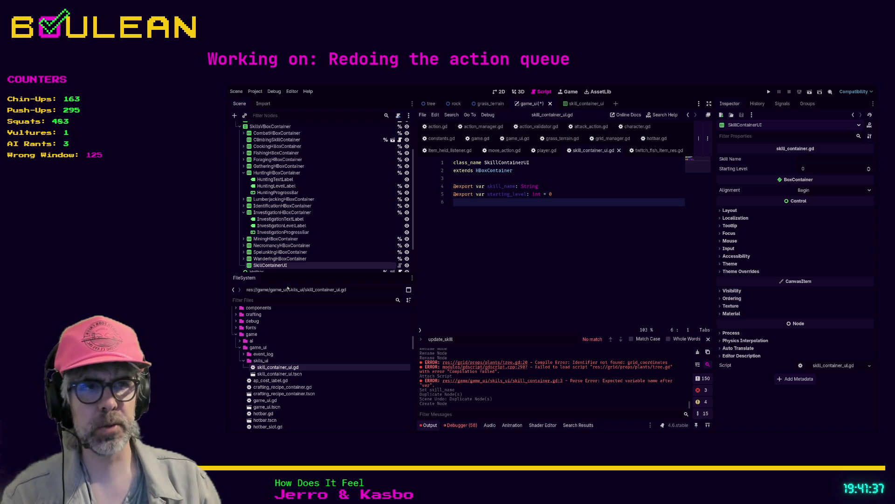
key(Return)
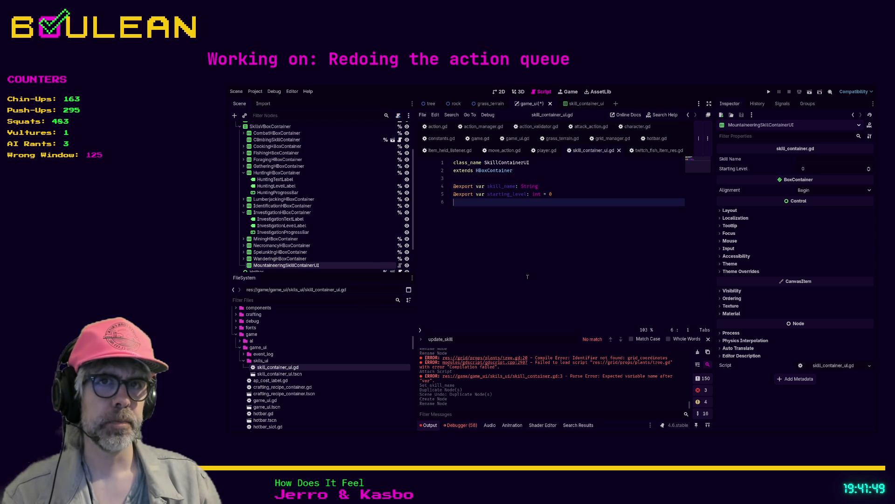
key(Return)
key(Return)
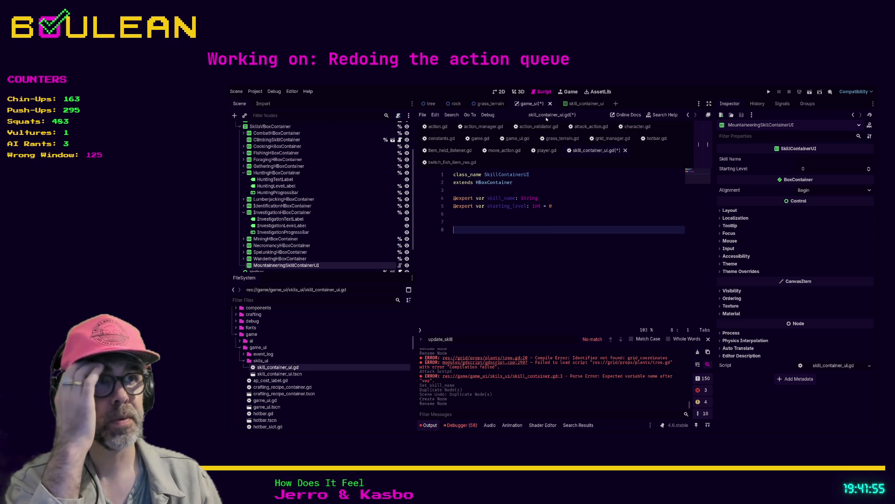
click(580, 104)
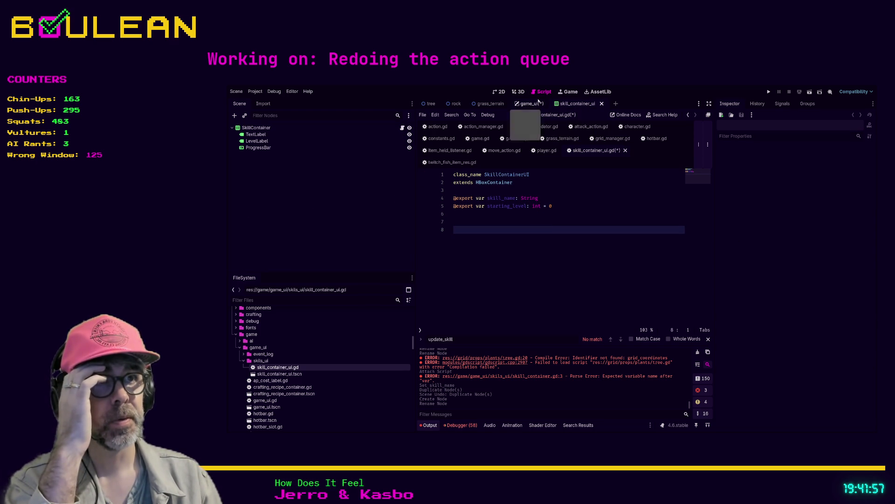